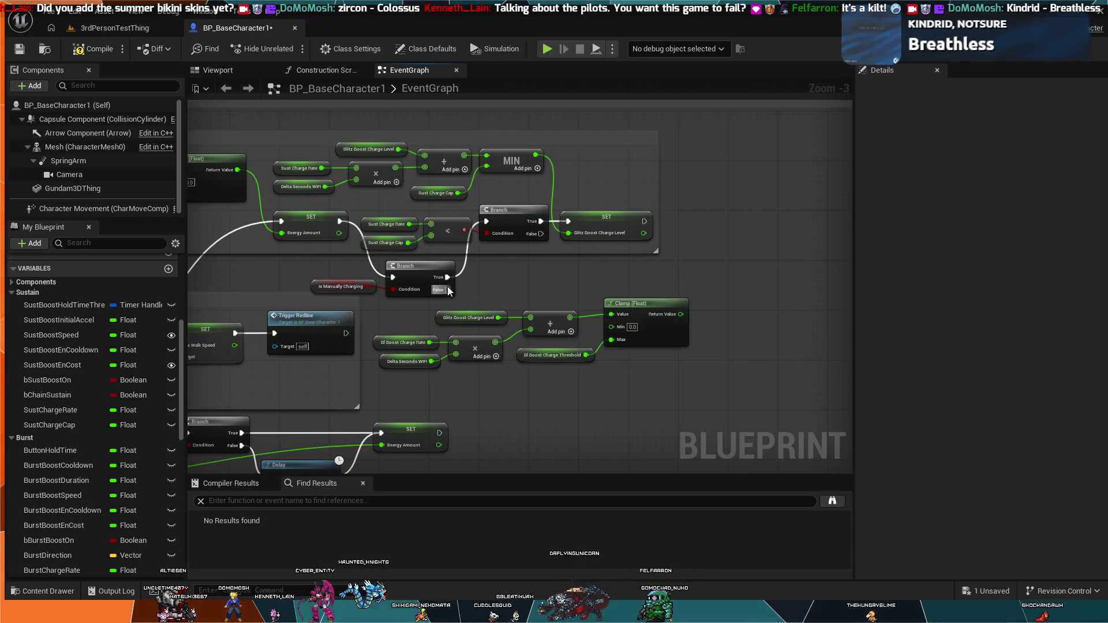
Pull a new execution wire from the Is Manually Charging Branch's True output.
left_click_drag(447, 278, 507, 280)
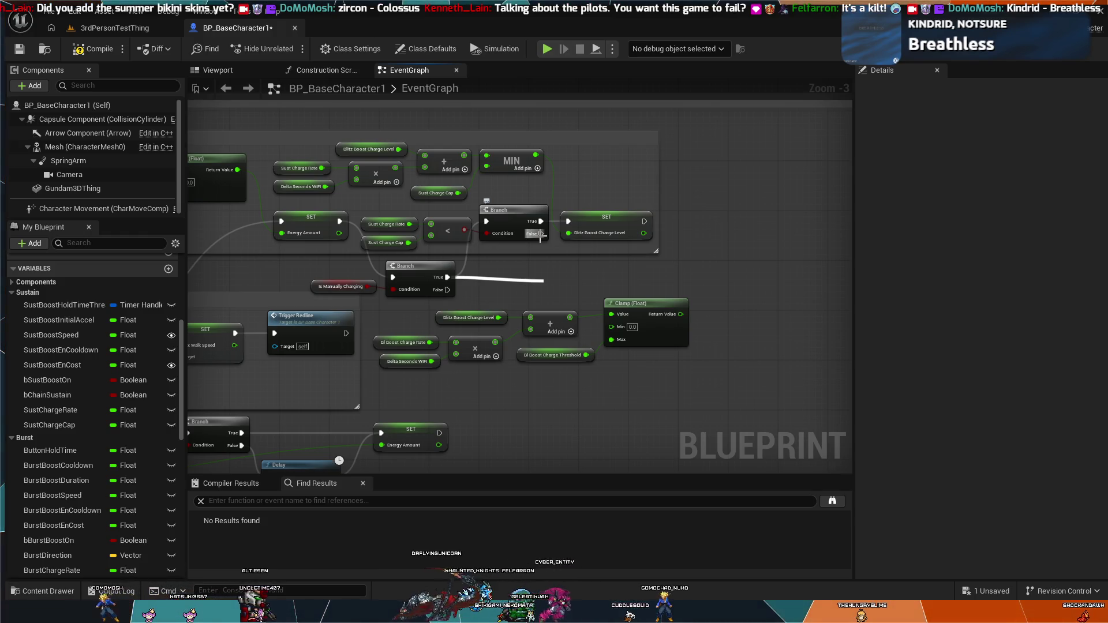
Place a SET Blitz Boost Charge Level node beside the Branch and feed it the Clamp result.
left_click(628, 464)
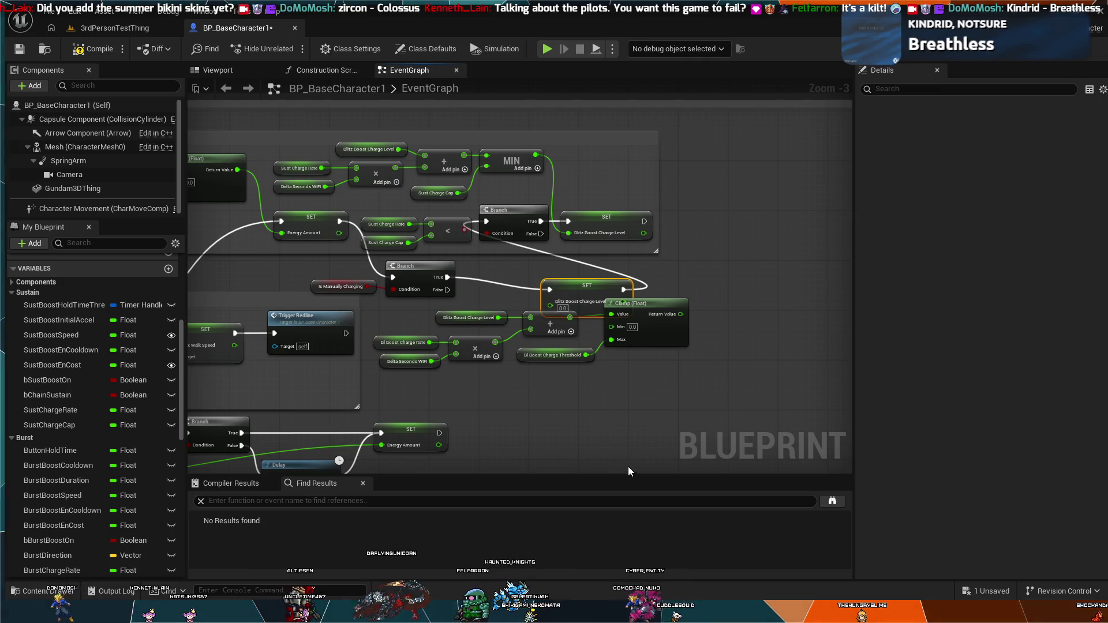
left_click_drag(549, 280, 517, 255)
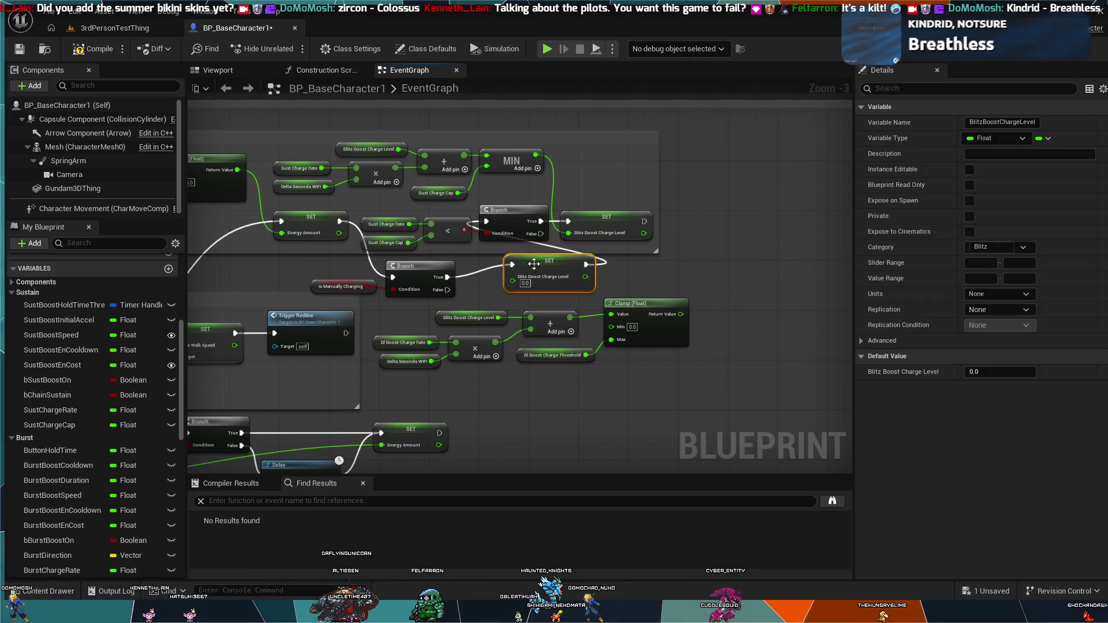
mouse_move(681, 314)
left_mouse_down()
mouse_move(505, 293)
mouse_move(495, 278)
left_mouse_up()
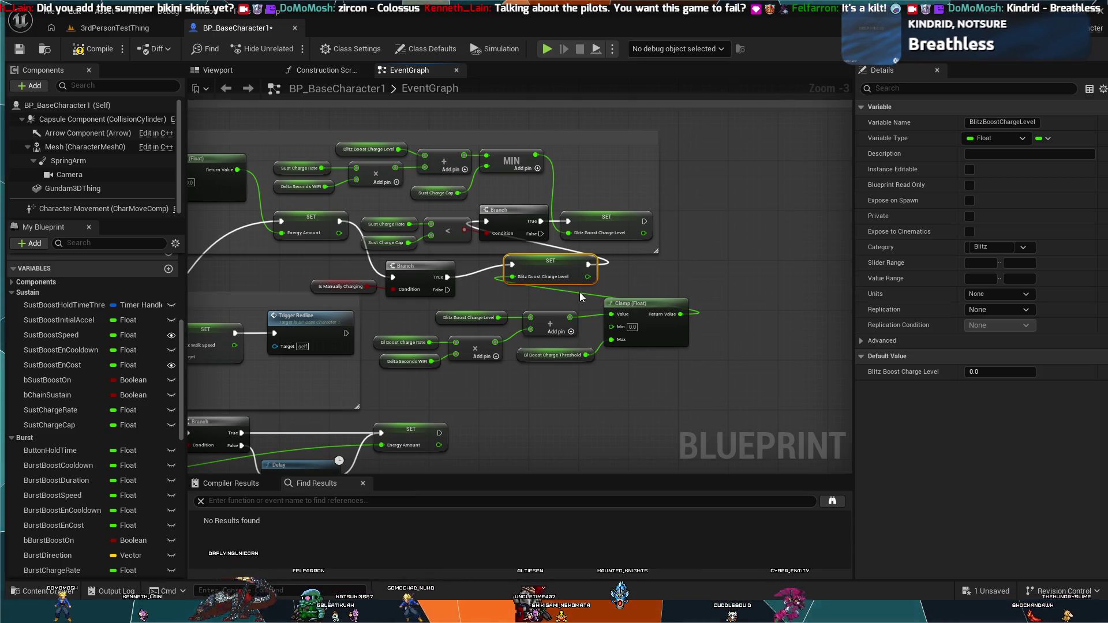
Wire the Blitz Boost Charge Level getter into the add node.
left_click(471, 340)
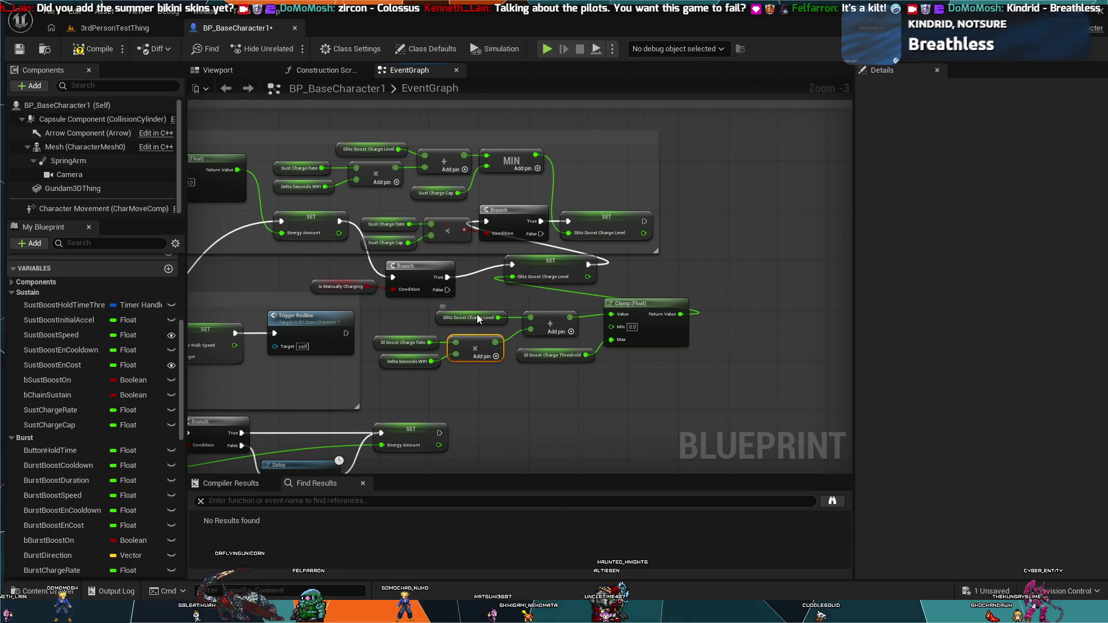
left_click(472, 318)
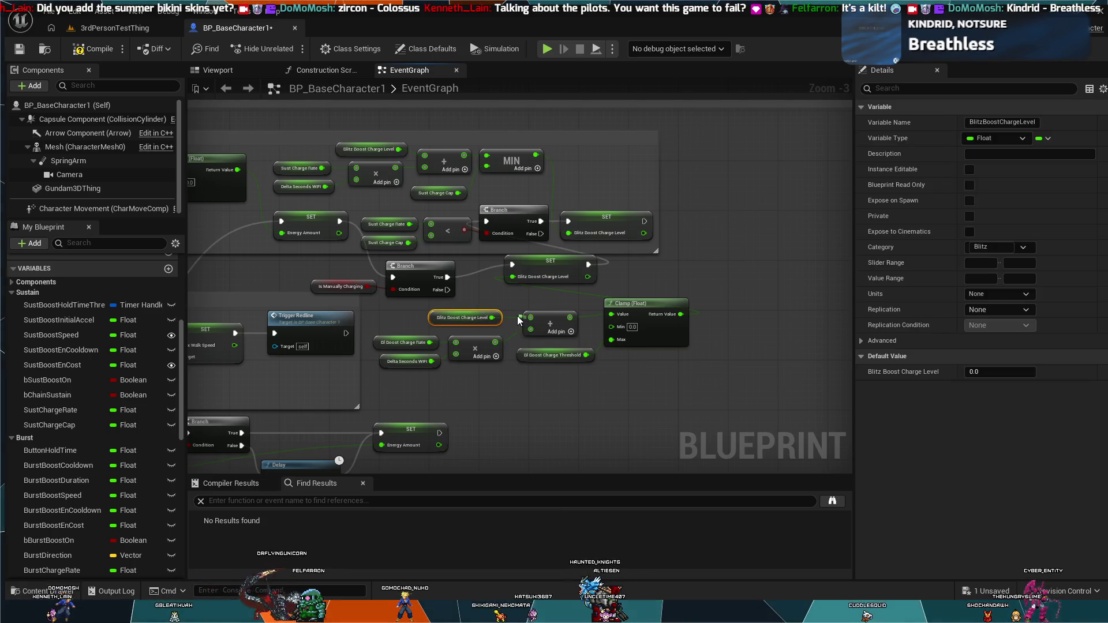
mouse_move(535, 321)
left_mouse_down()
mouse_move(545, 317)
mouse_move(484, 326)
mouse_move(532, 325)
mouse_move(545, 355)
mouse_move(528, 373)
left_mouse_up()
Rearrange the add, Clamp and threshold getter nodes, sliding the SET below the upper Branch.
left_click(545, 304)
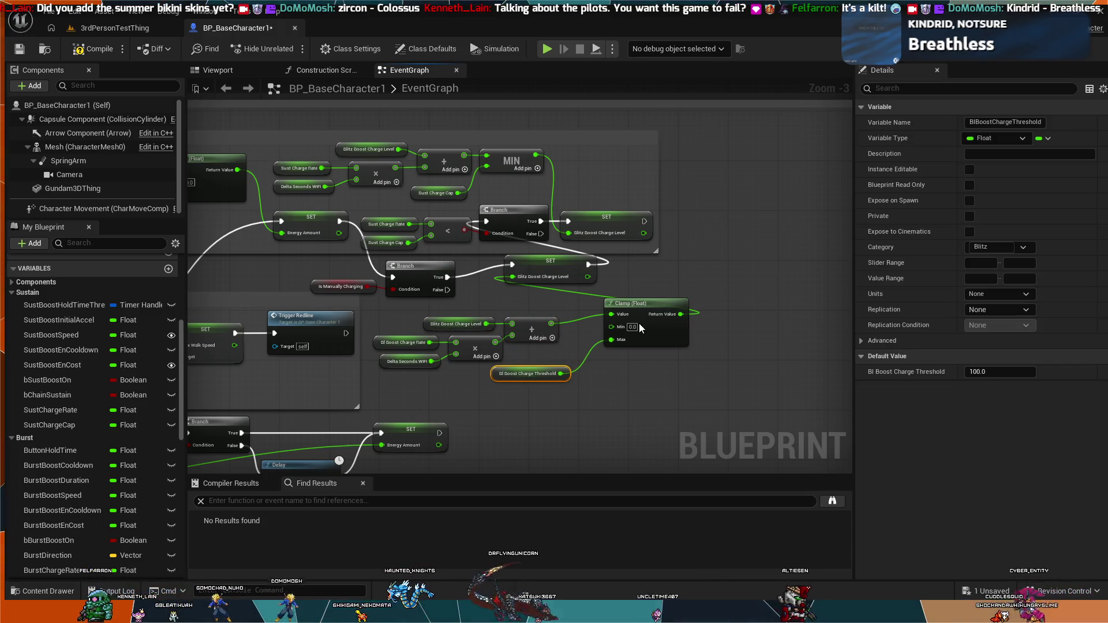
left_click_drag(631, 308, 593, 319)
left_click_drag(531, 370, 526, 382)
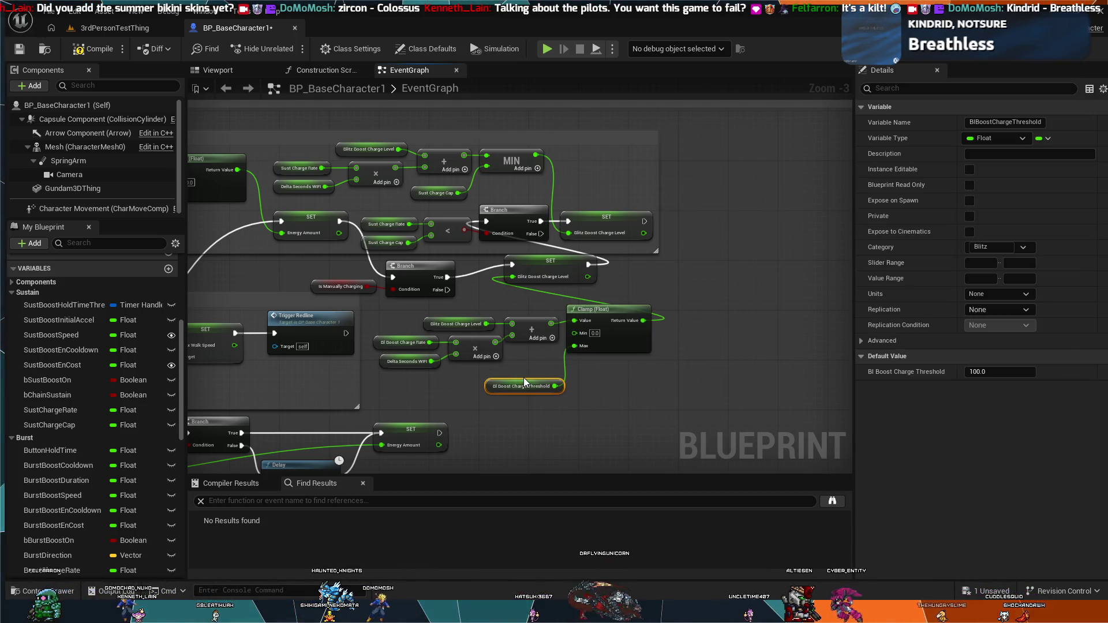
left_click_drag(593, 319, 590, 318)
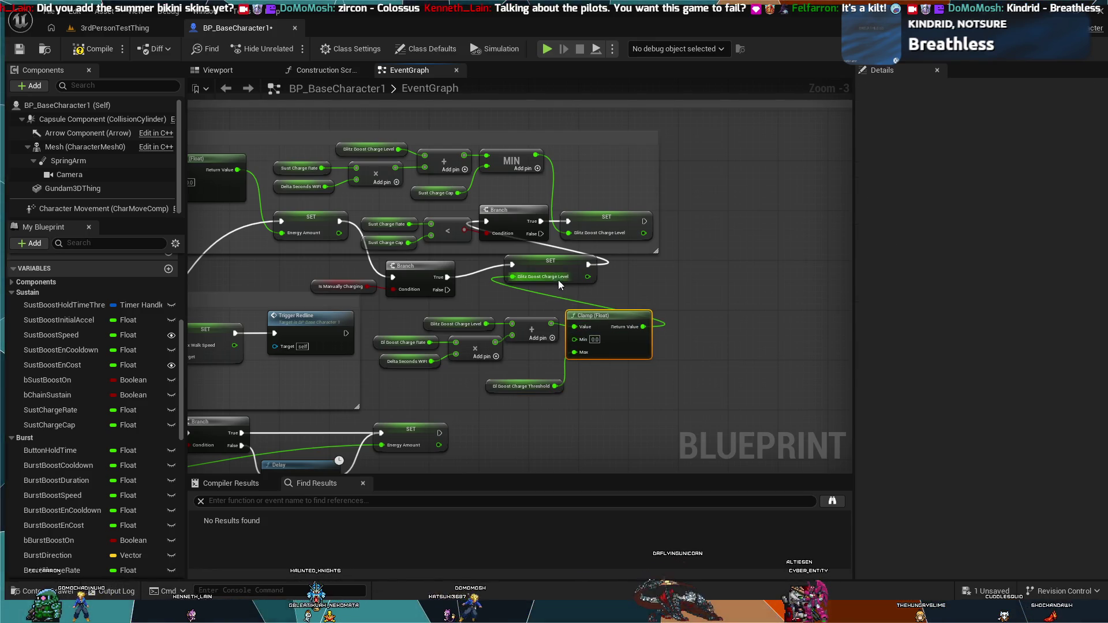
mouse_move(543, 265)
left_mouse_down()
mouse_move(558, 282)
mouse_move(713, 297)
mouse_move(707, 312)
mouse_move(702, 274)
left_mouse_up()
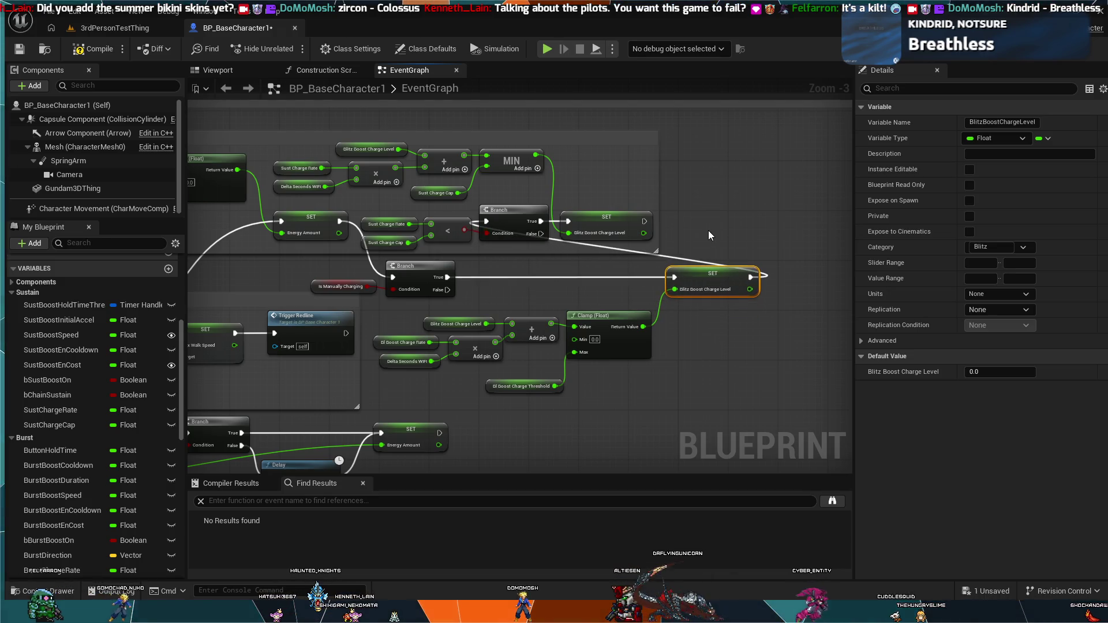
mouse_move(709, 231)
left_mouse_down()
mouse_move(606, 203)
mouse_move(525, 162)
mouse_move(827, 164)
mouse_move(853, 176)
mouse_move(750, 145)
mouse_move(739, 159)
left_mouse_up()
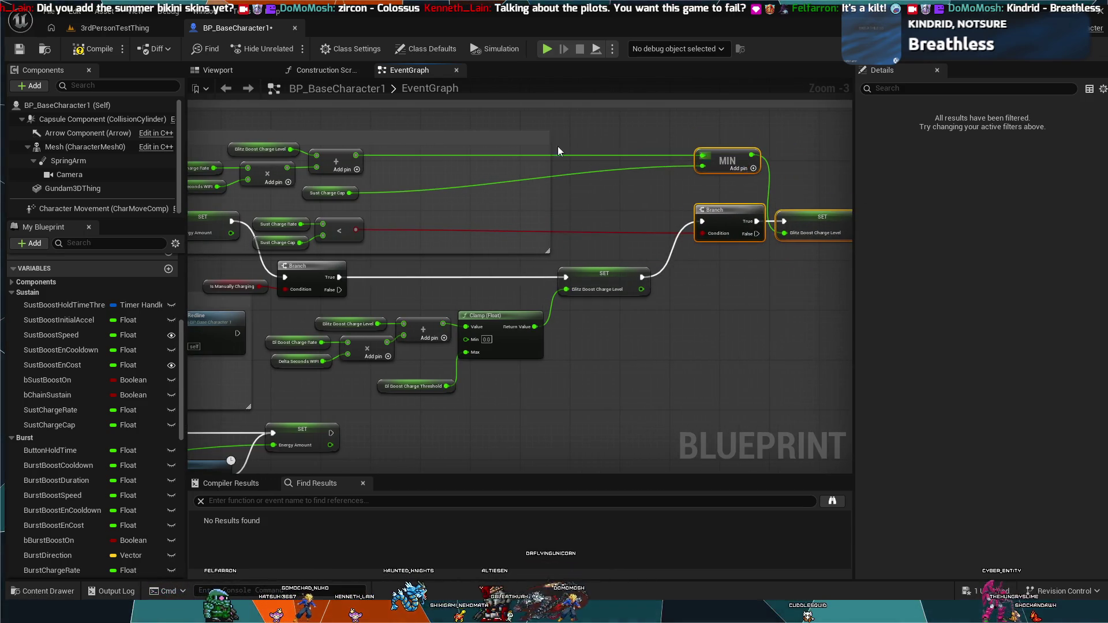
Undo an accidental move of the Sustained Boost Drain comment box.
left_click_drag(474, 145, 683, 176)
left_click_drag(405, 172, 471, 216)
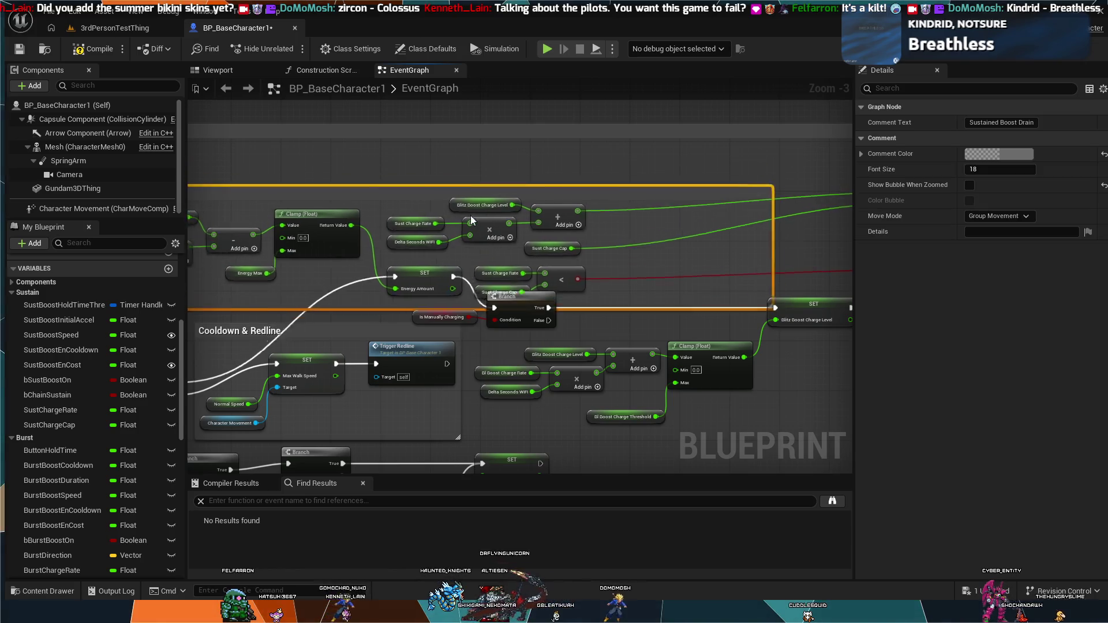
key("ctrl+z")
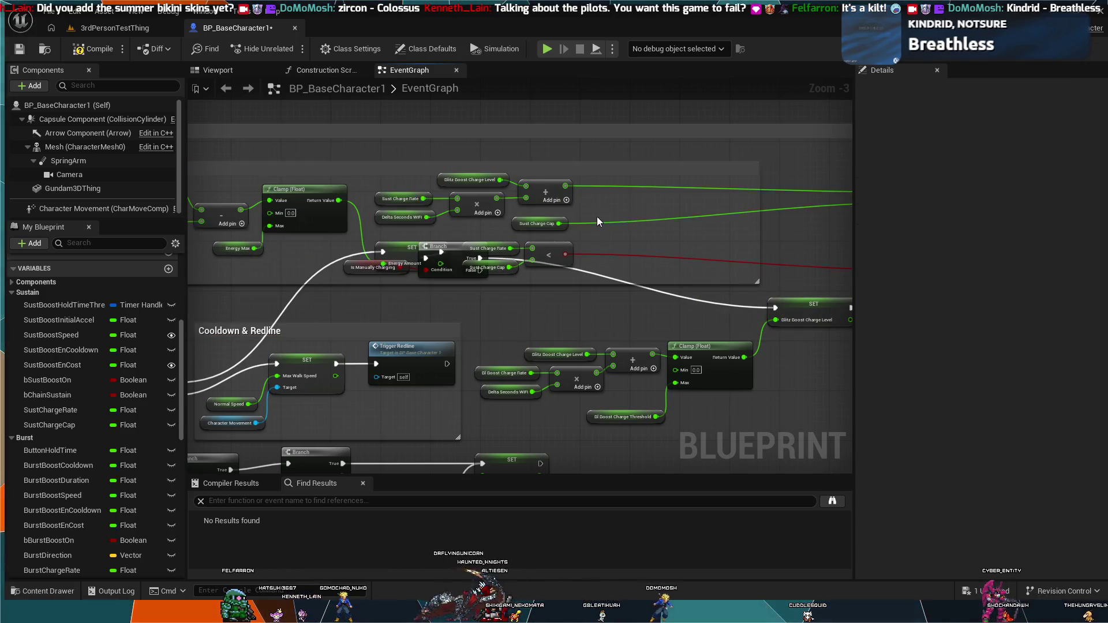
Move the Sust Charge Rate, Delta Seconds, multiply and add nodes next to the MIN node.
left_click(583, 196)
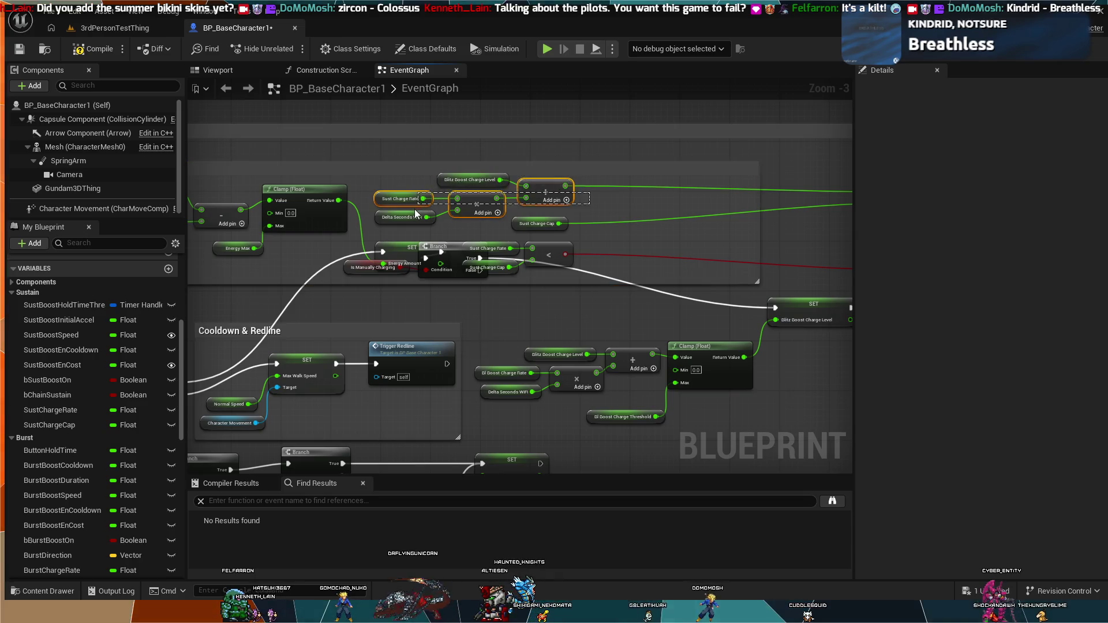
mouse_move(591, 193)
left_mouse_down()
mouse_move(598, 229)
mouse_move(536, 227)
mouse_move(439, 179)
mouse_move(411, 193)
mouse_move(885, 204)
mouse_move(469, 195)
mouse_move(465, 206)
mouse_move(489, 199)
left_mouse_up()
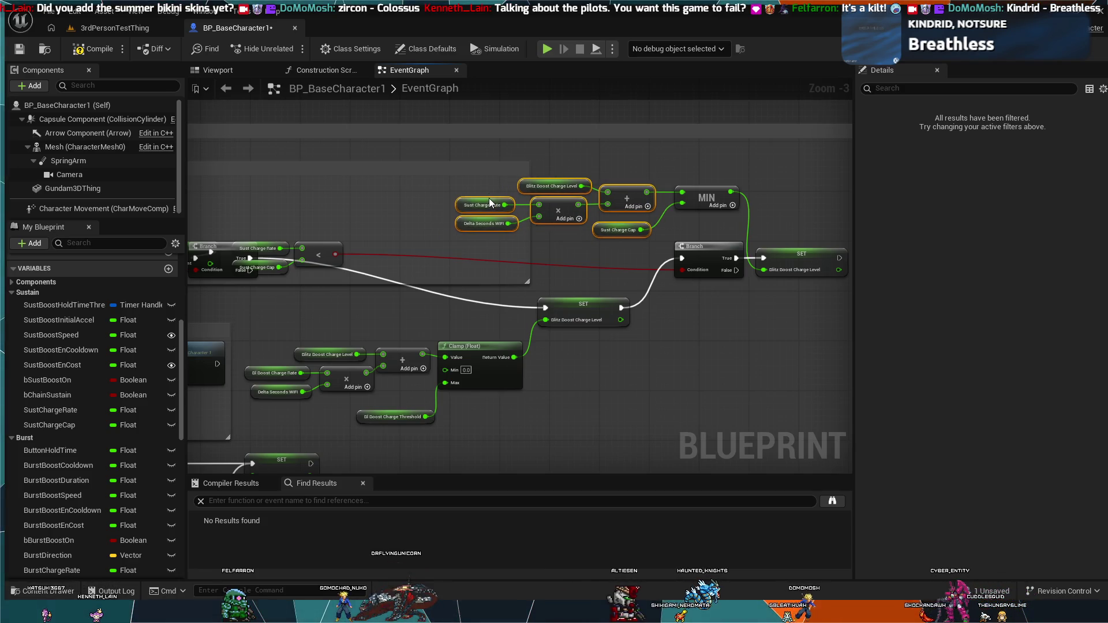
left_click(701, 307)
scroll(697, 310, "down", 1)
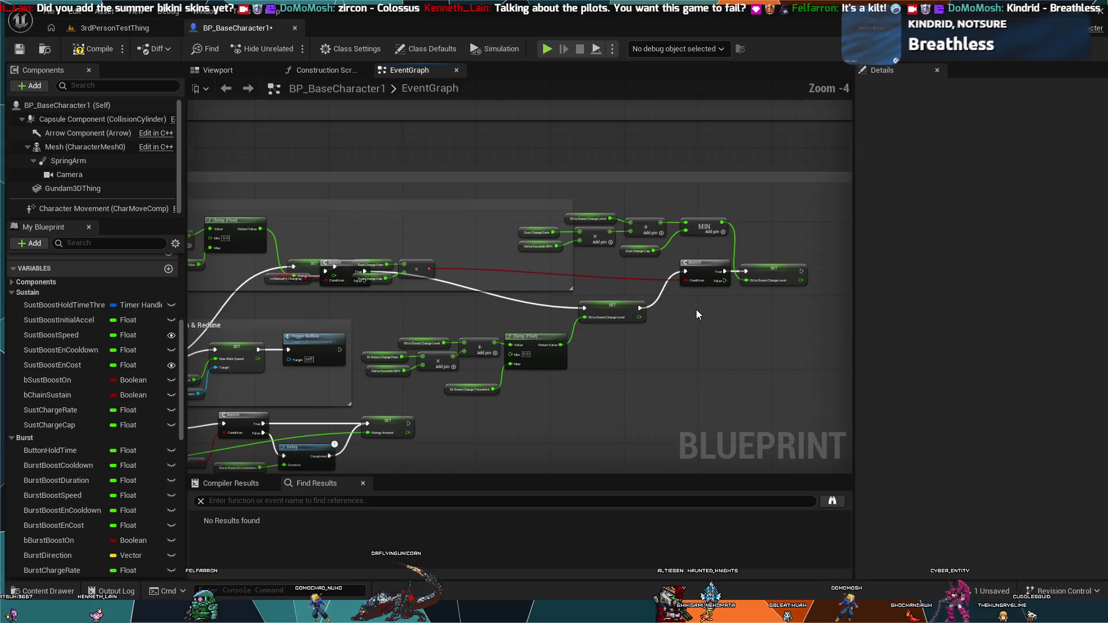
left_click_drag(698, 313, 648, 329)
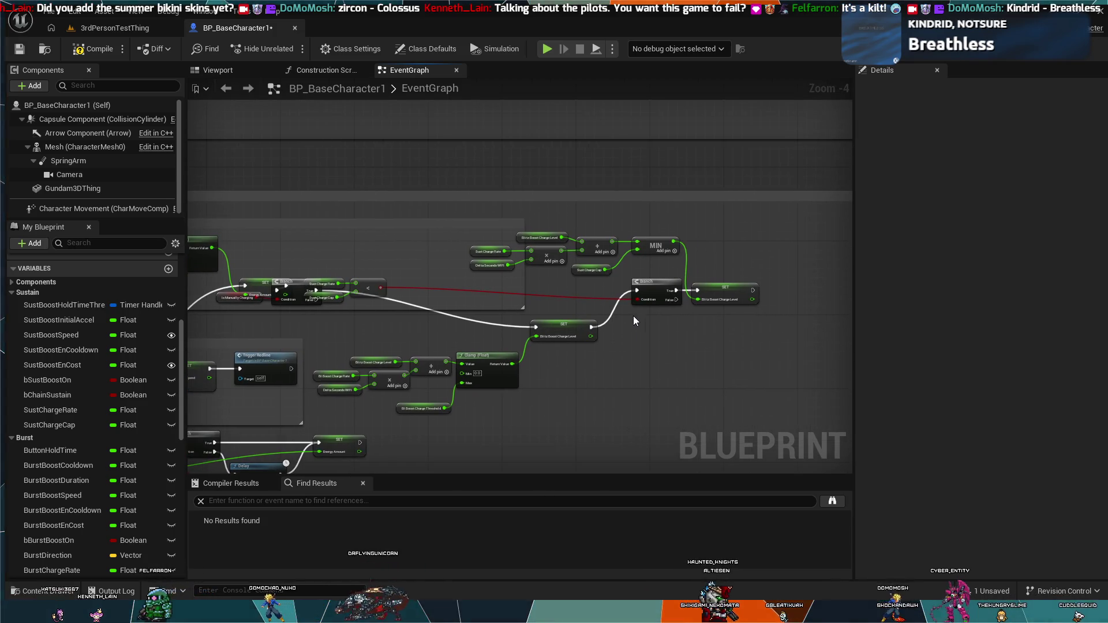
left_click_drag(550, 362, 609, 304)
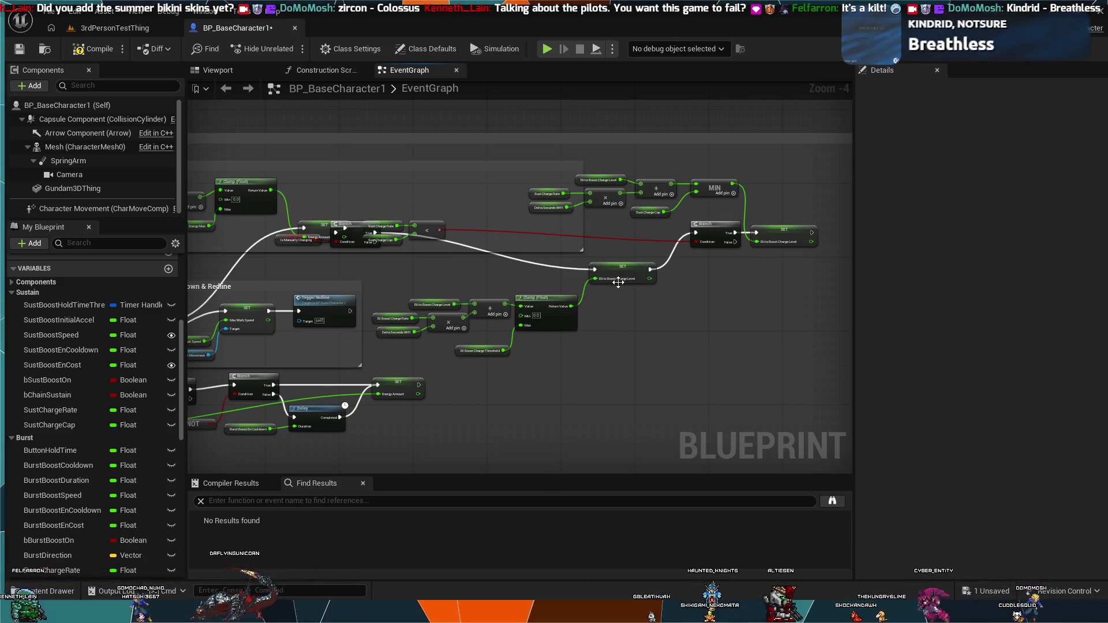
scroll(472, 280, "up", 4)
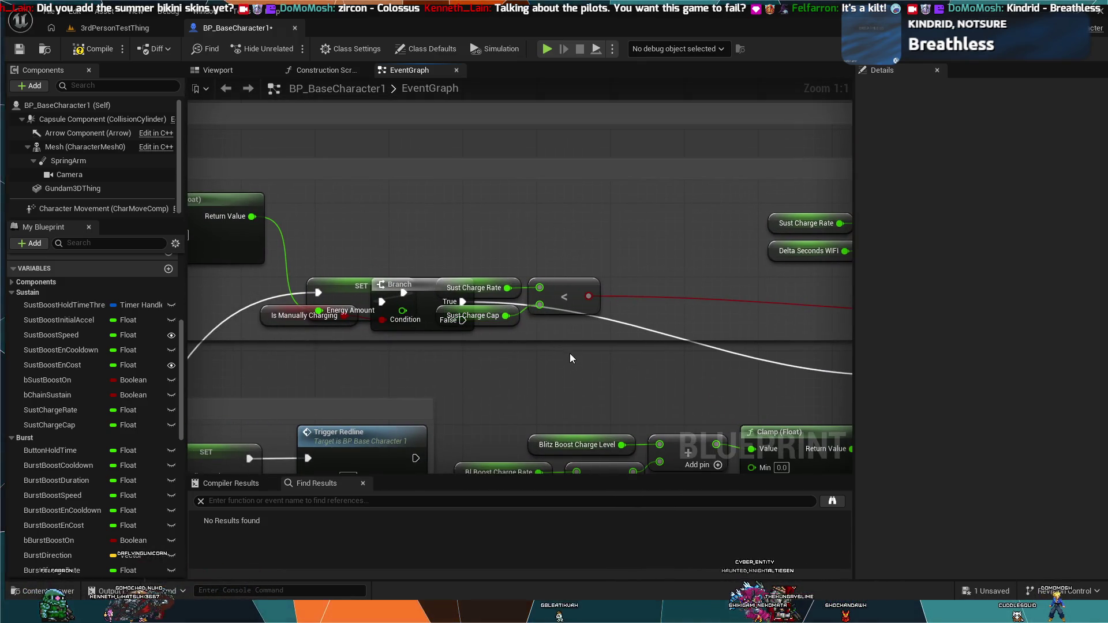
Move the compare group down-right, the Branch right, and the Is Manually Charging getter above the SET.
left_click_drag(521, 313, 508, 289)
mouse_move(595, 294)
left_mouse_down()
mouse_move(715, 368)
mouse_move(937, 348)
mouse_move(383, 300)
mouse_move(422, 306)
mouse_move(418, 296)
left_mouse_up()
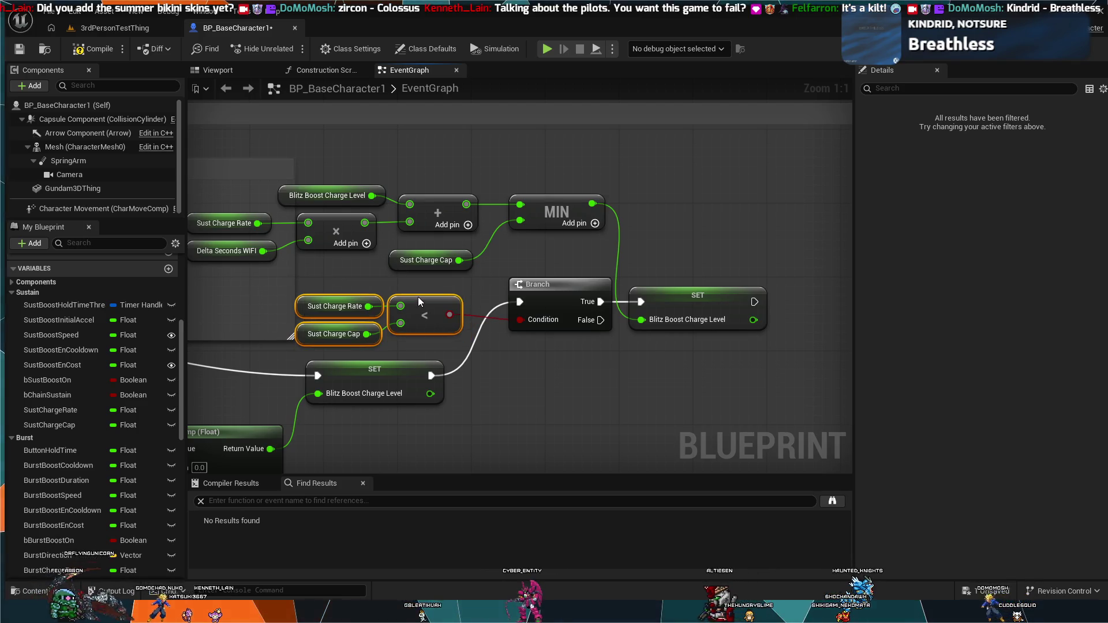
scroll(383, 297, "down", 2)
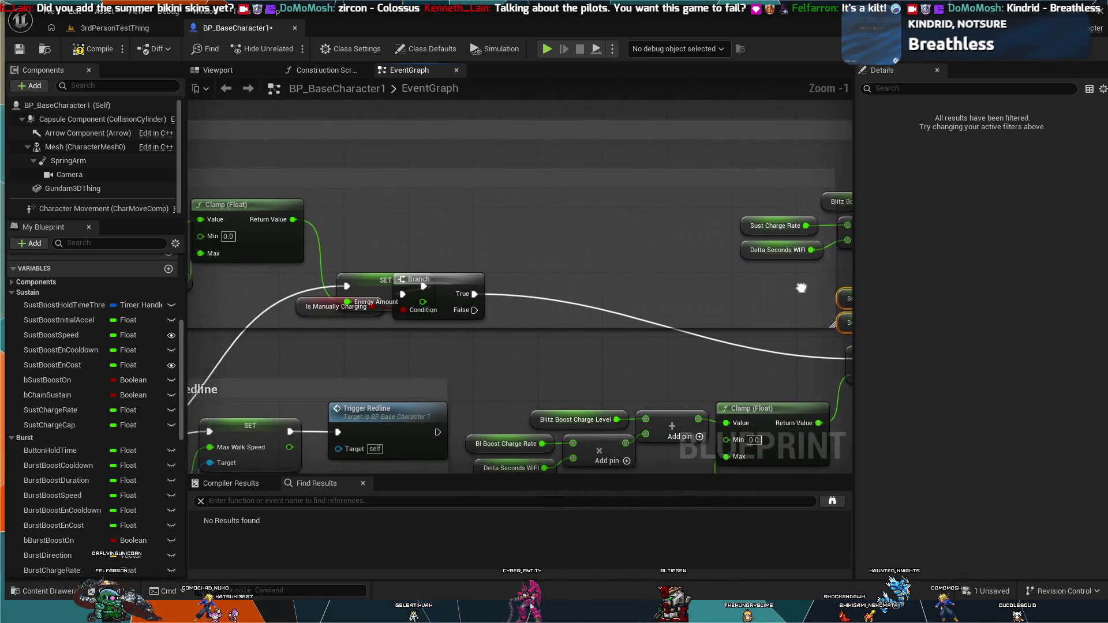
mouse_move(525, 275)
left_mouse_down()
mouse_move(632, 272)
mouse_move(640, 254)
mouse_move(601, 276)
mouse_move(597, 265)
left_mouse_up()
mouse_move(391, 290)
left_mouse_down()
mouse_move(471, 320)
mouse_move(453, 327)
mouse_move(460, 232)
left_mouse_up()
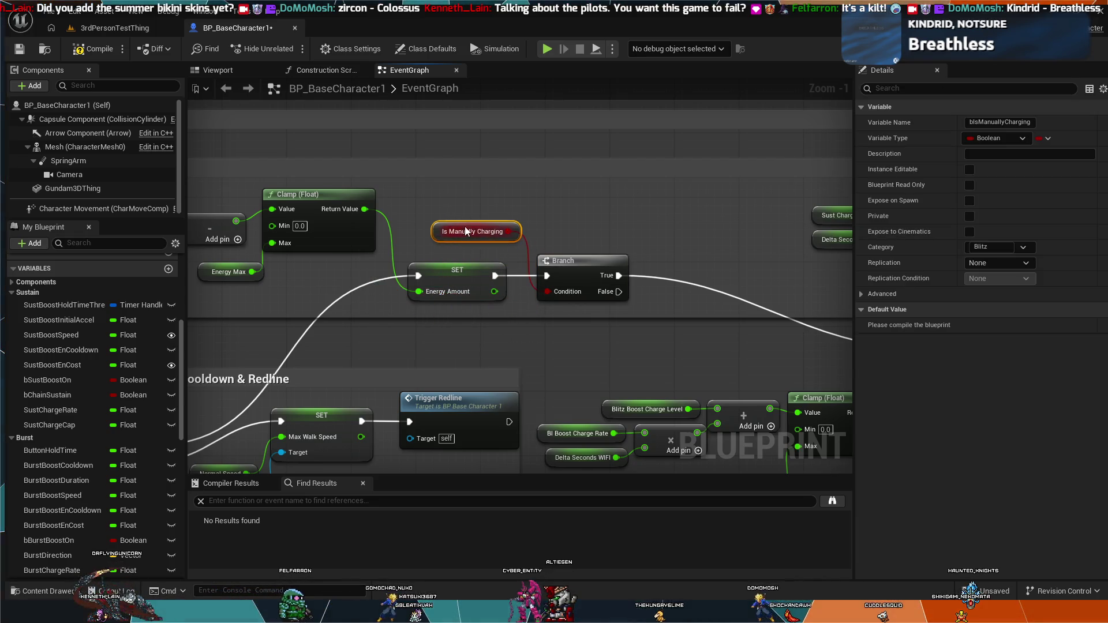
scroll(545, 211, "down", 4)
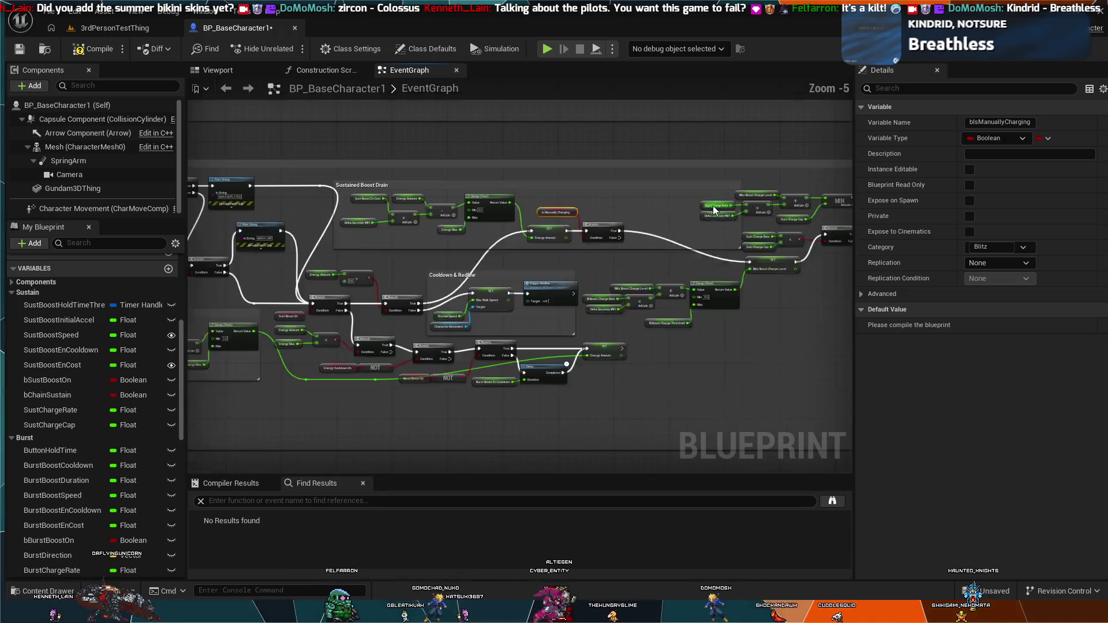
scroll(612, 386, "down", 1)
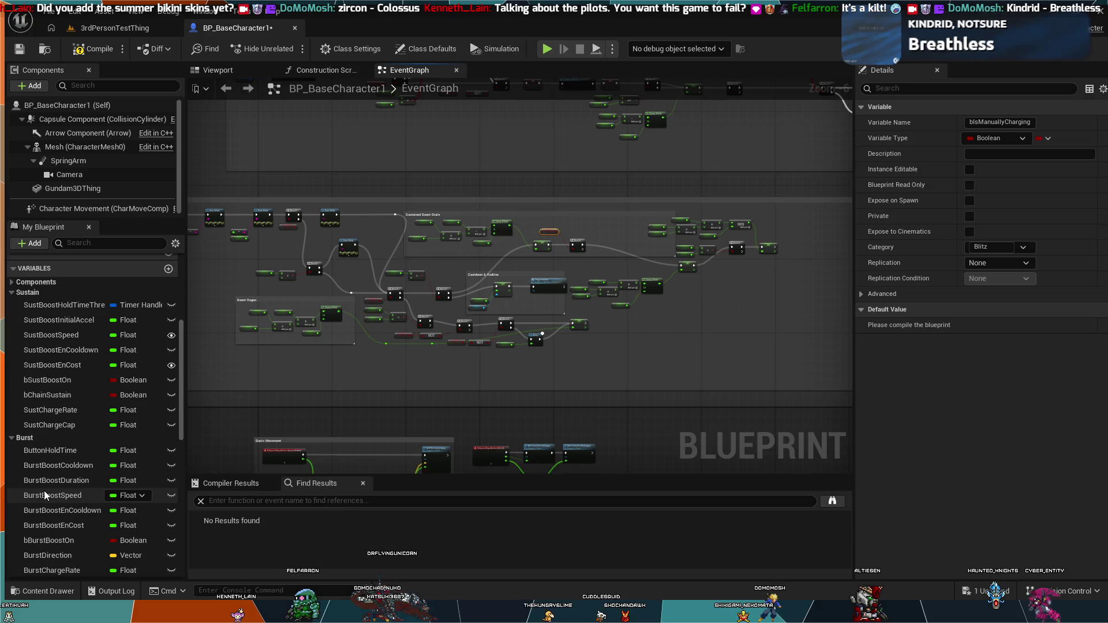
scroll(46, 494, "down", 2)
scroll(44, 497, "down", 10)
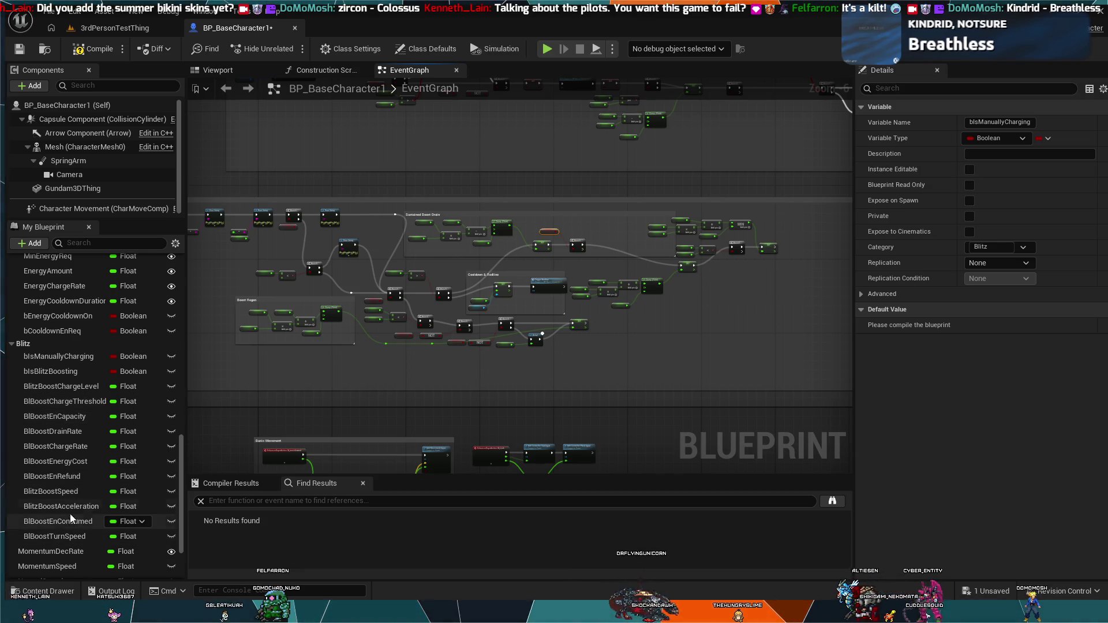
Add a Bl Boost Drain Rate getter near the drain nodes and create a multiply node from it.
left_click(60, 433)
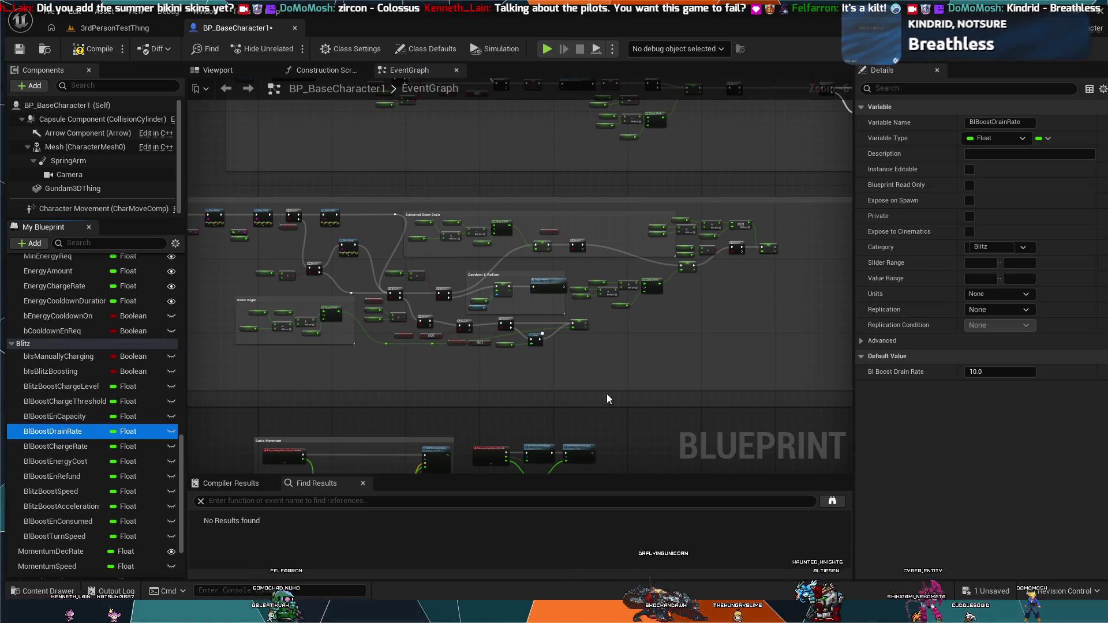
key("ctrl+v")
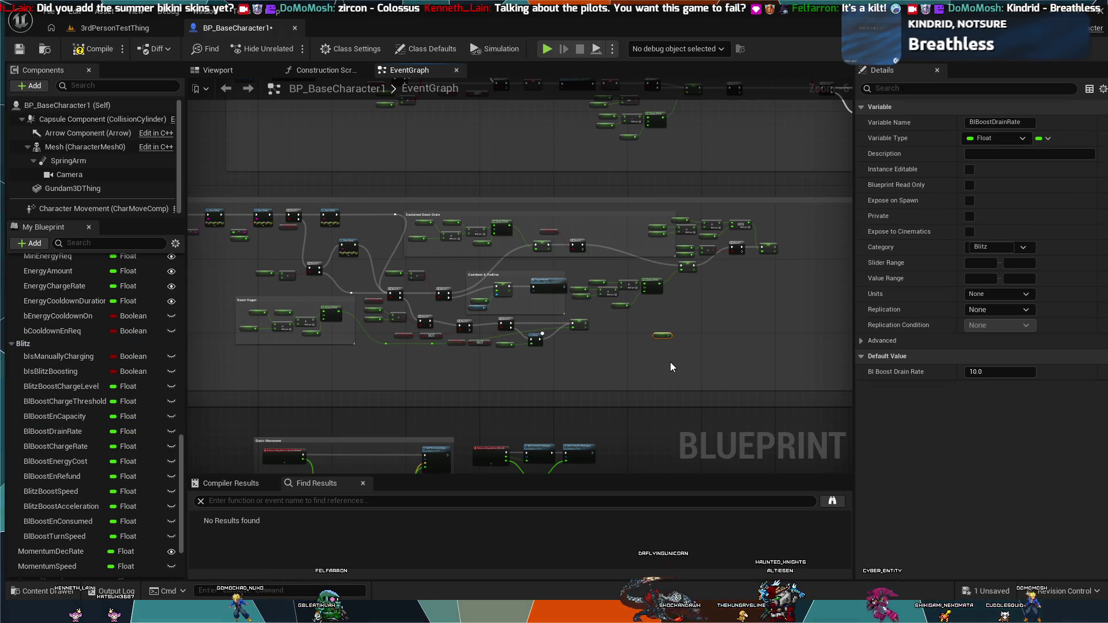
scroll(670, 362, "up", 5)
mouse_move(650, 265)
left_mouse_down()
mouse_move(621, 245)
mouse_move(504, 217)
left_mouse_up()
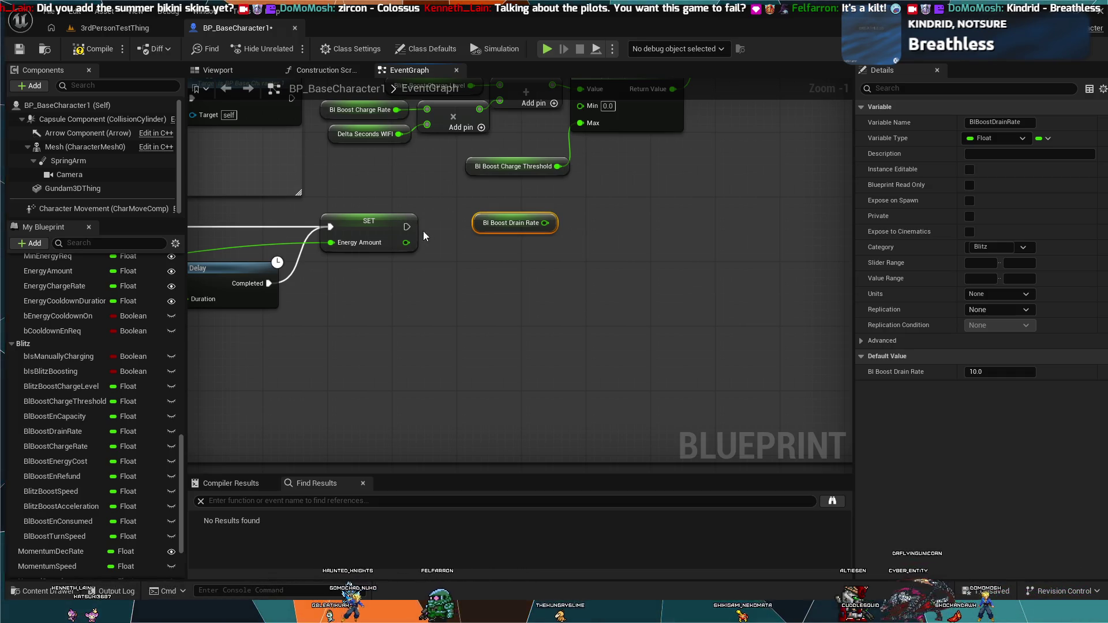
left_click_drag(545, 223, 594, 216)
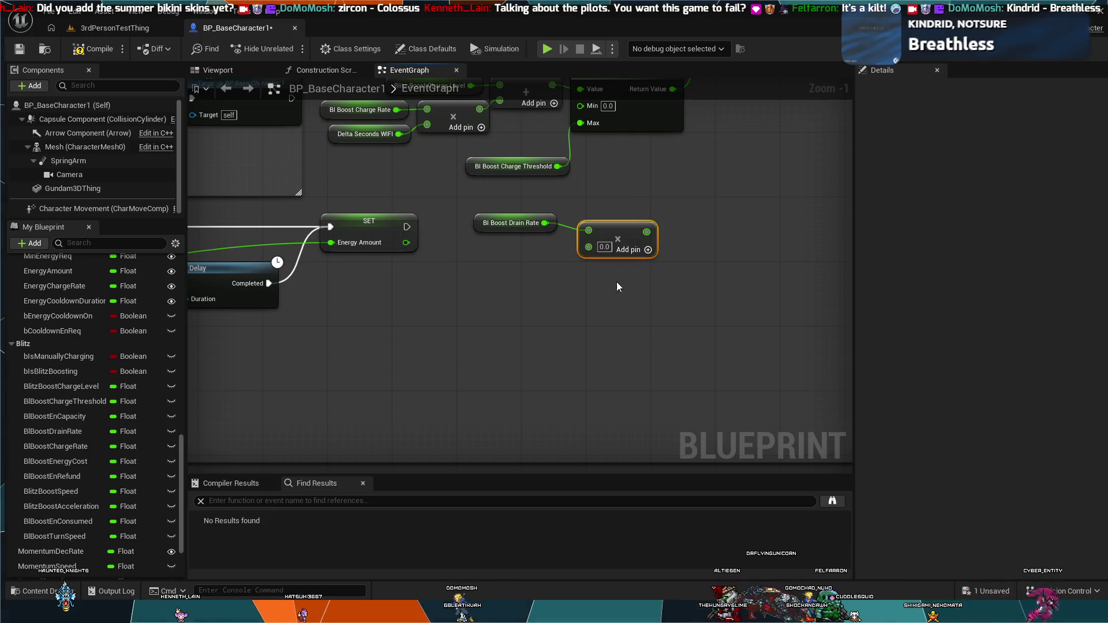
Add a Delta Seconds WIFI getter beside the drain-rate multiply node.
left_click_drag(496, 276, 617, 282)
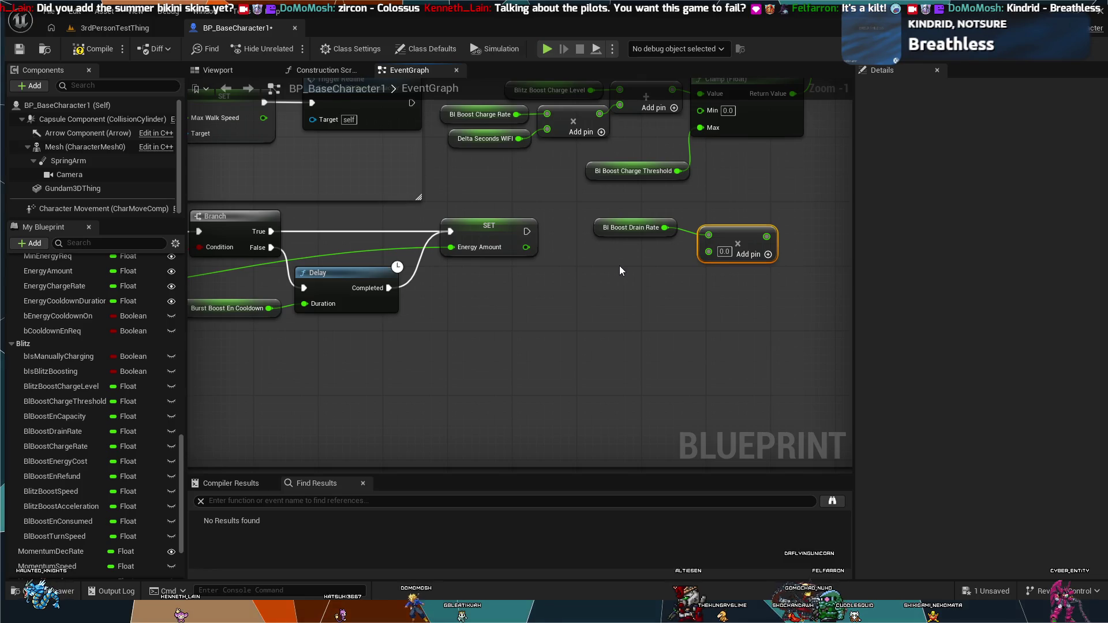
key("ctrl+v")
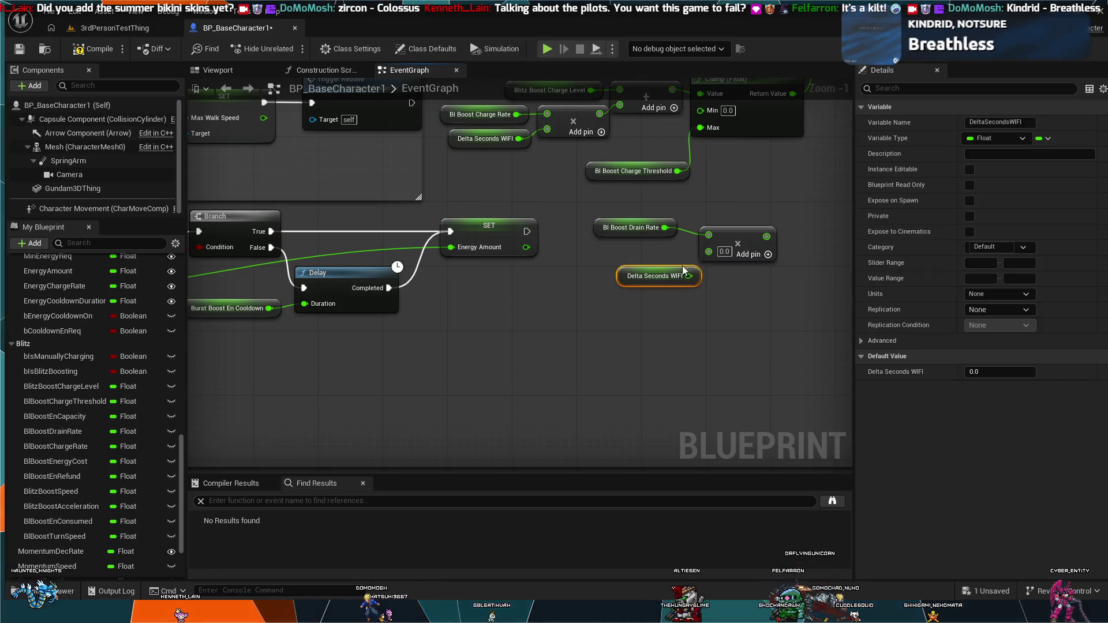
mouse_move(655, 269)
left_mouse_down()
mouse_move(623, 253)
mouse_move(708, 252)
left_mouse_up()
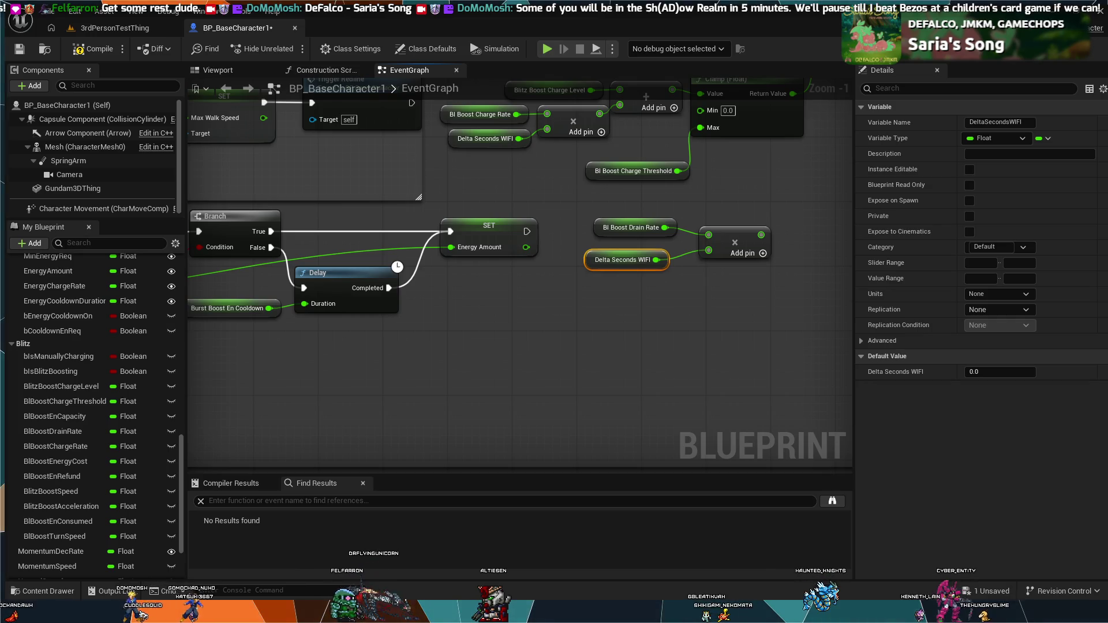
Place a subtract node to the right of the drain-rate multiply node.
mouse_move(600, 348)
left_mouse_down()
mouse_move(544, 368)
mouse_move(693, 410)
left_mouse_up()
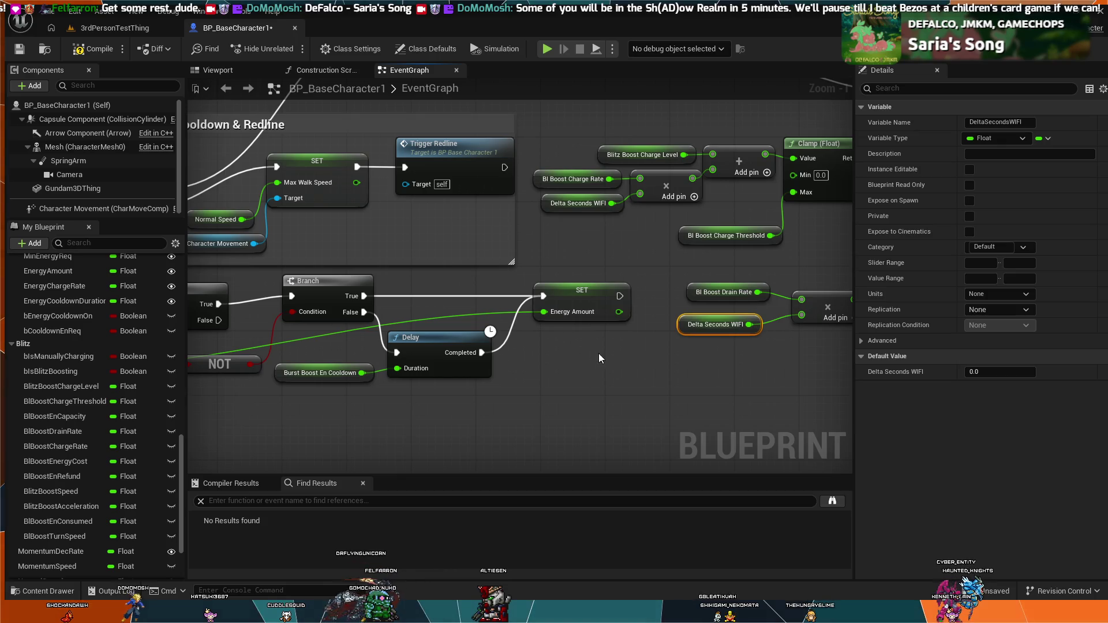
mouse_move(598, 353)
left_mouse_down()
mouse_move(492, 358)
mouse_move(488, 413)
left_mouse_up()
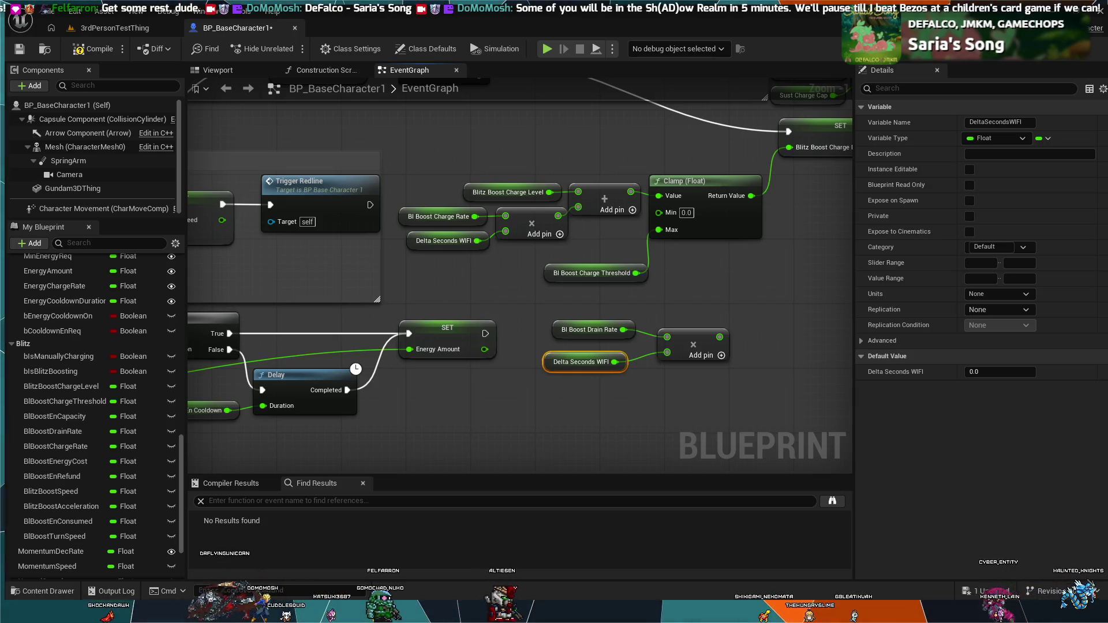
mouse_move(485, 333)
left_mouse_down()
mouse_move(681, 302)
mouse_move(771, 312)
mouse_move(752, 310)
left_mouse_up()
key("ctrl+v")
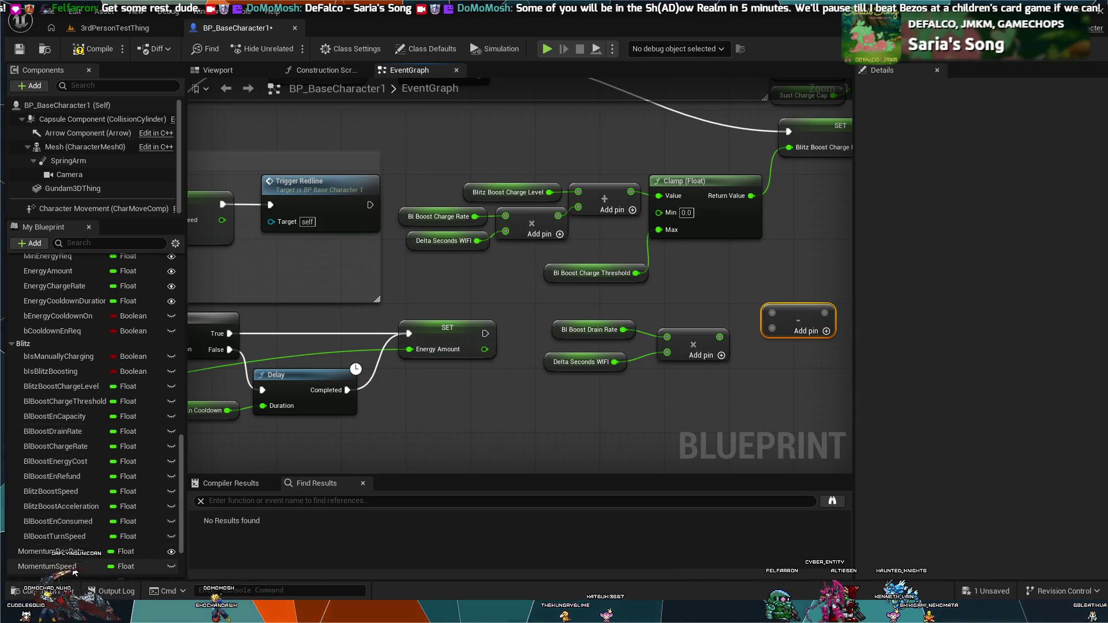
Wire a Blitz Boost Charge Level getter into subtract A and the drain product into B.
scroll(71, 560, "down", 1)
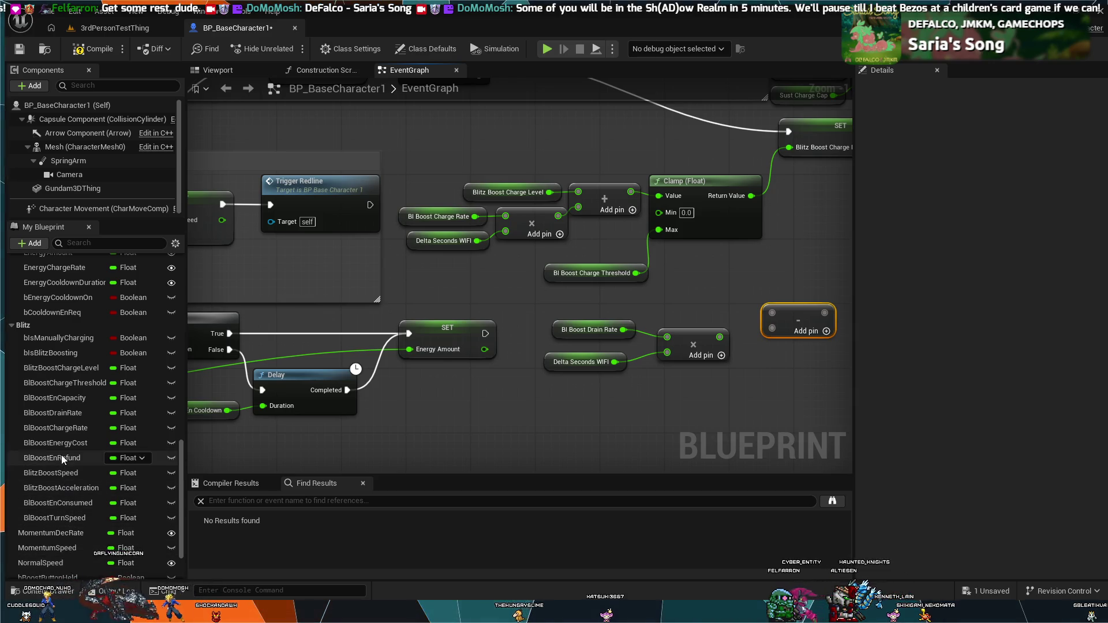
scroll(61, 455, "up", 1)
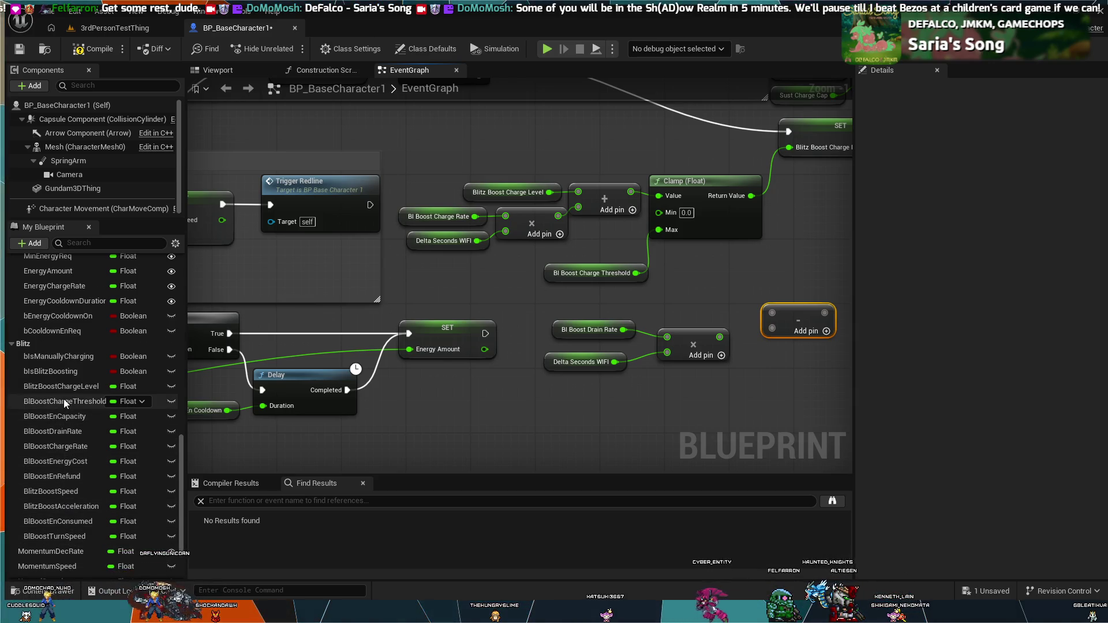
left_click(75, 386)
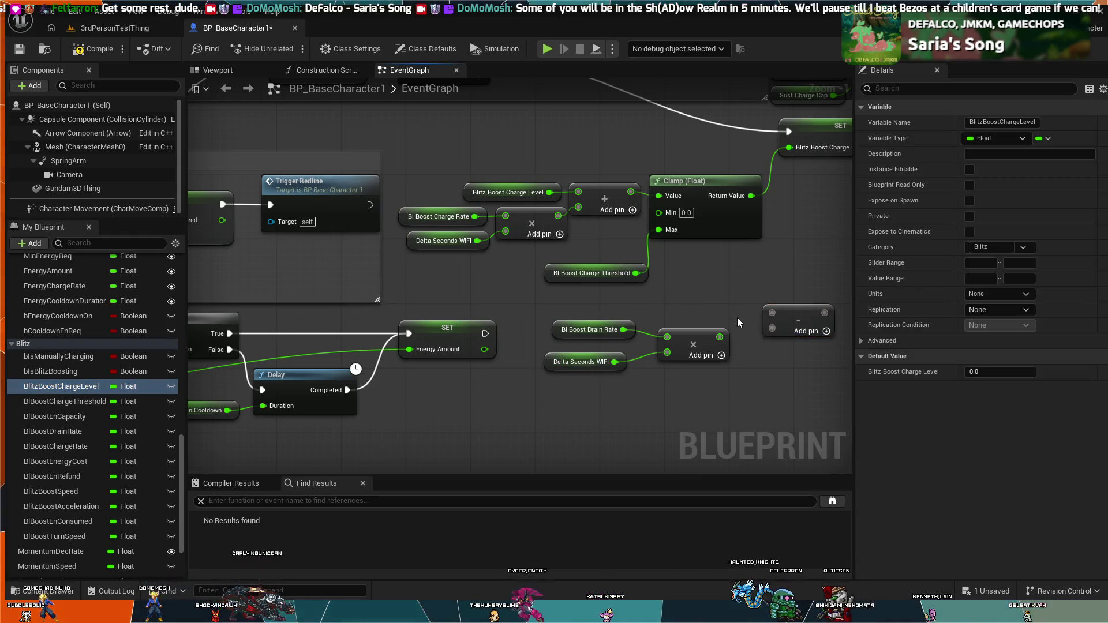
key("ctrl+v")
mouse_move(775, 297)
left_mouse_down()
mouse_move(741, 299)
mouse_move(772, 313)
left_mouse_up()
left_click_drag(720, 337, 772, 330)
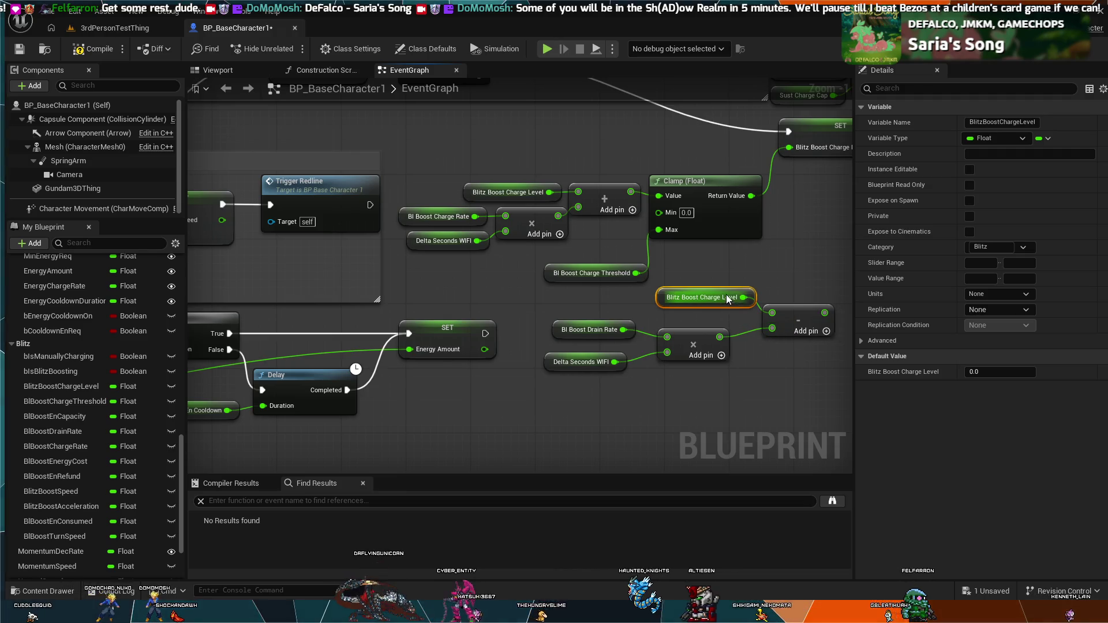
left_click_drag(722, 298, 732, 338)
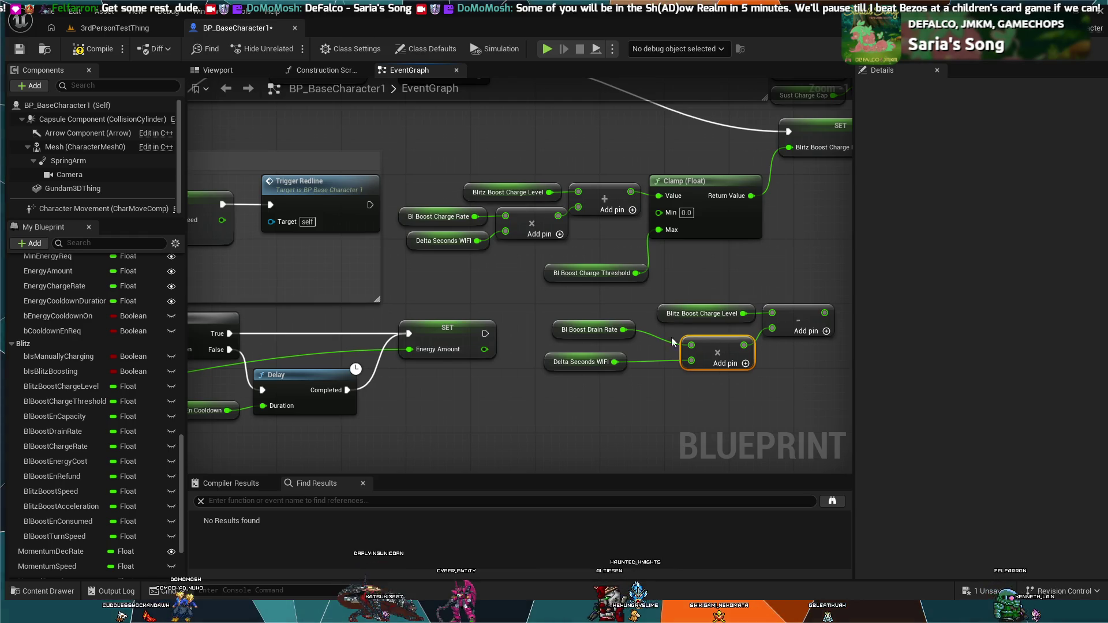
left_click_drag(613, 328, 646, 344)
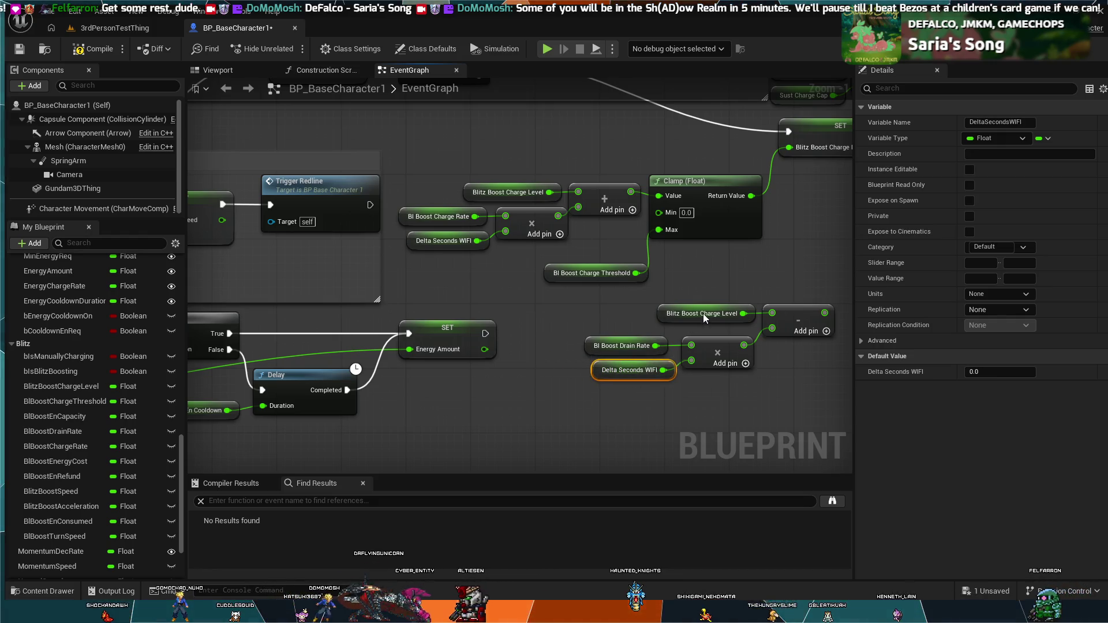
mouse_move(753, 354)
left_mouse_down()
mouse_move(725, 380)
mouse_move(653, 287)
left_mouse_up()
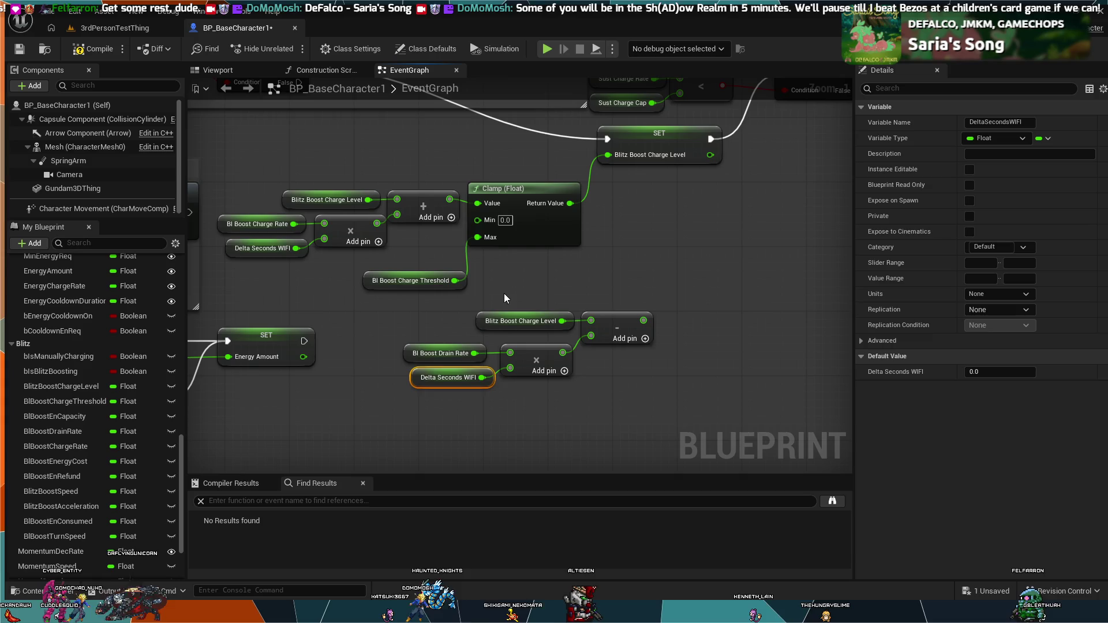
left_click_drag(407, 321, 403, 359)
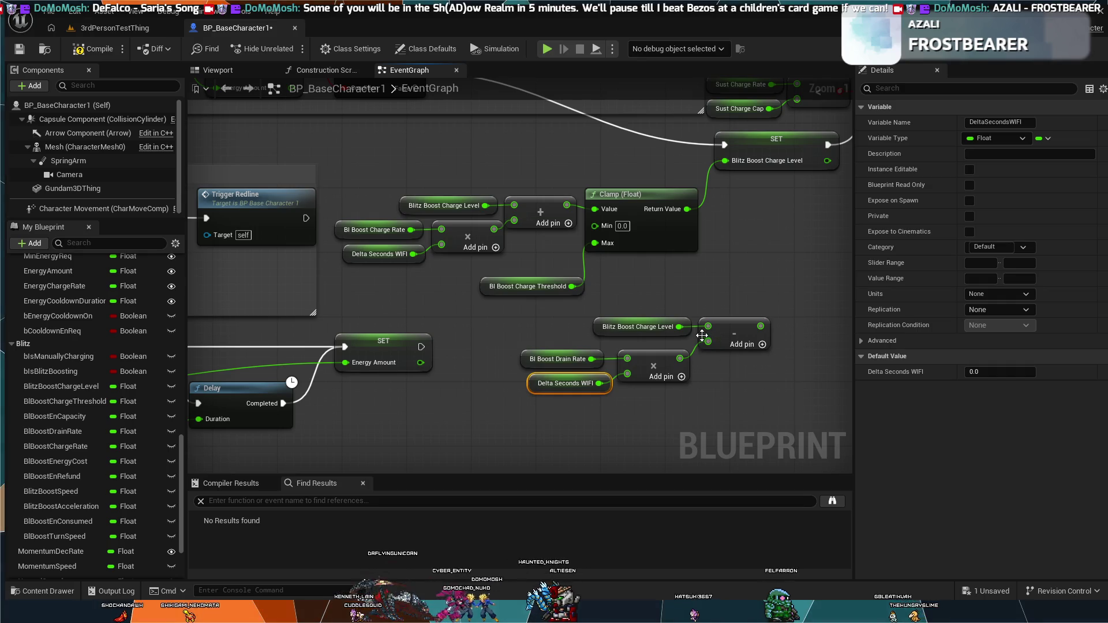
left_click_drag(761, 326, 797, 312)
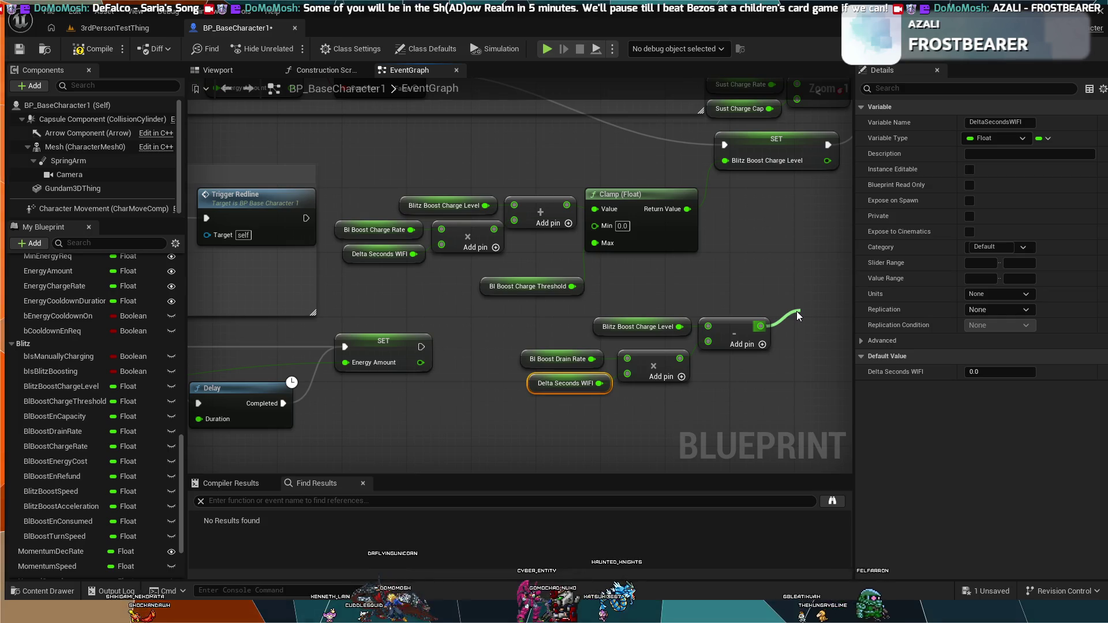
left_click(930, 459)
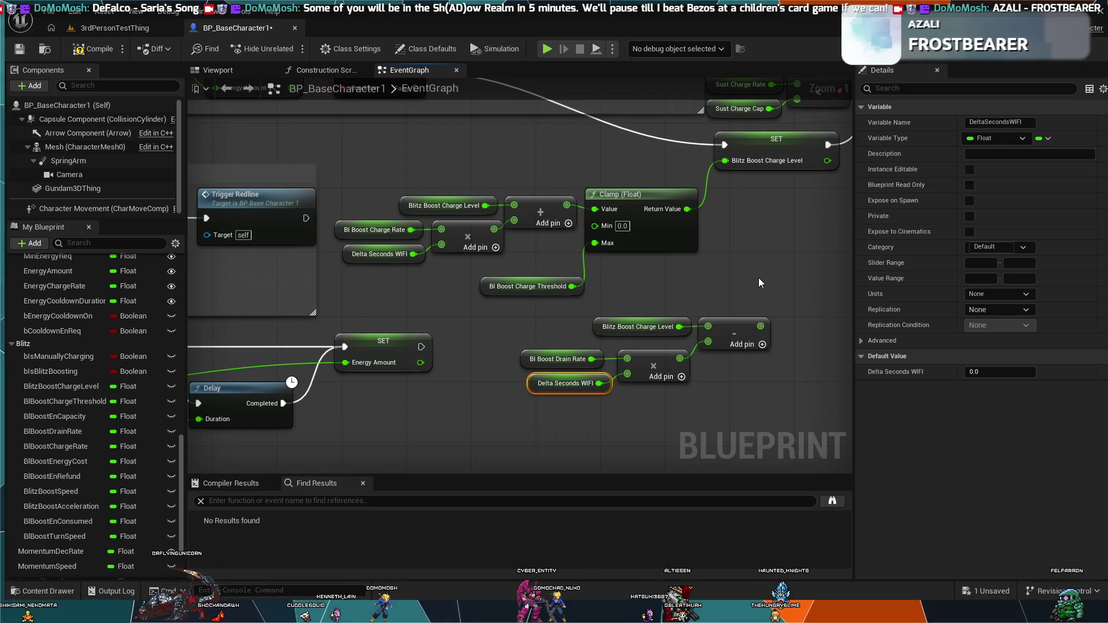
Add a Clamp (Float) node right of the subtract node and feed it the subtract result.
key("ctrl+v")
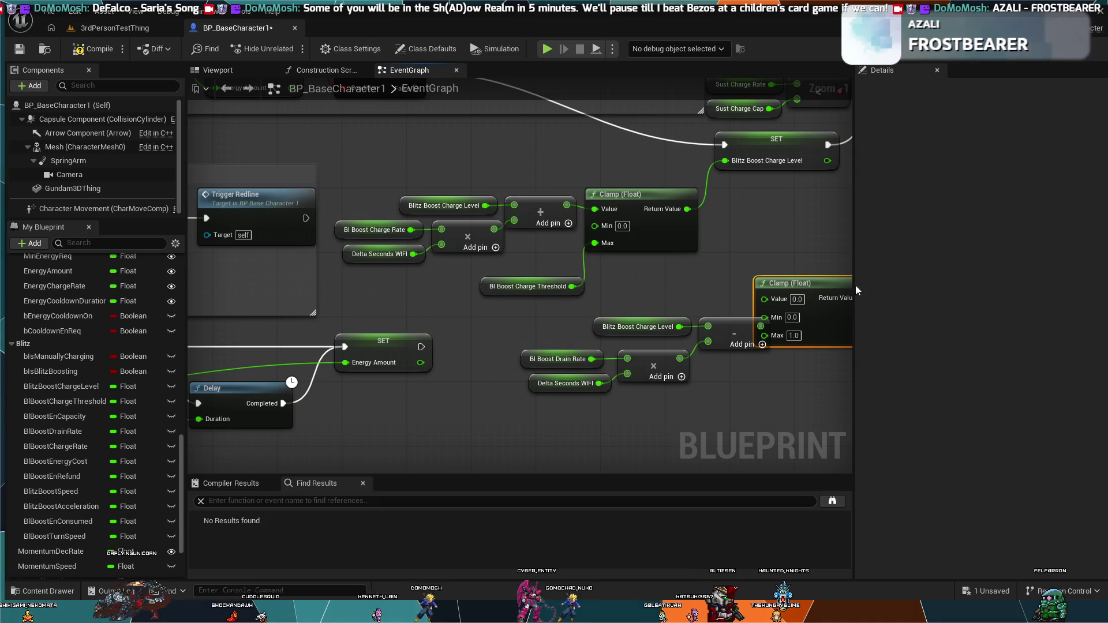
left_click_drag(823, 272, 861, 282)
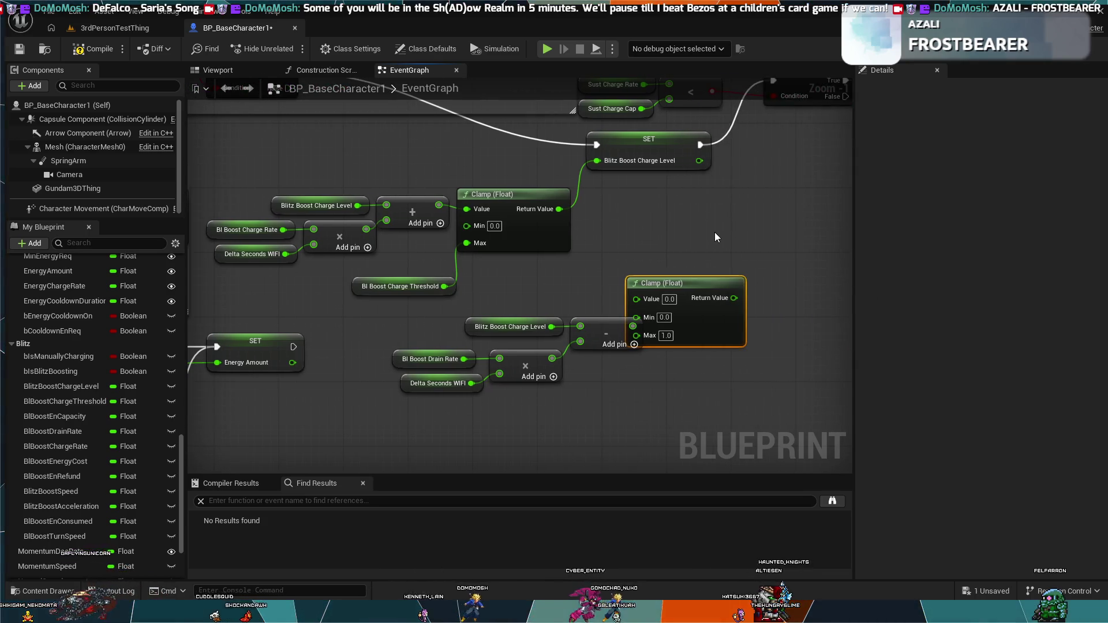
mouse_move(695, 285)
left_mouse_down()
mouse_move(767, 323)
mouse_move(731, 321)
left_mouse_up()
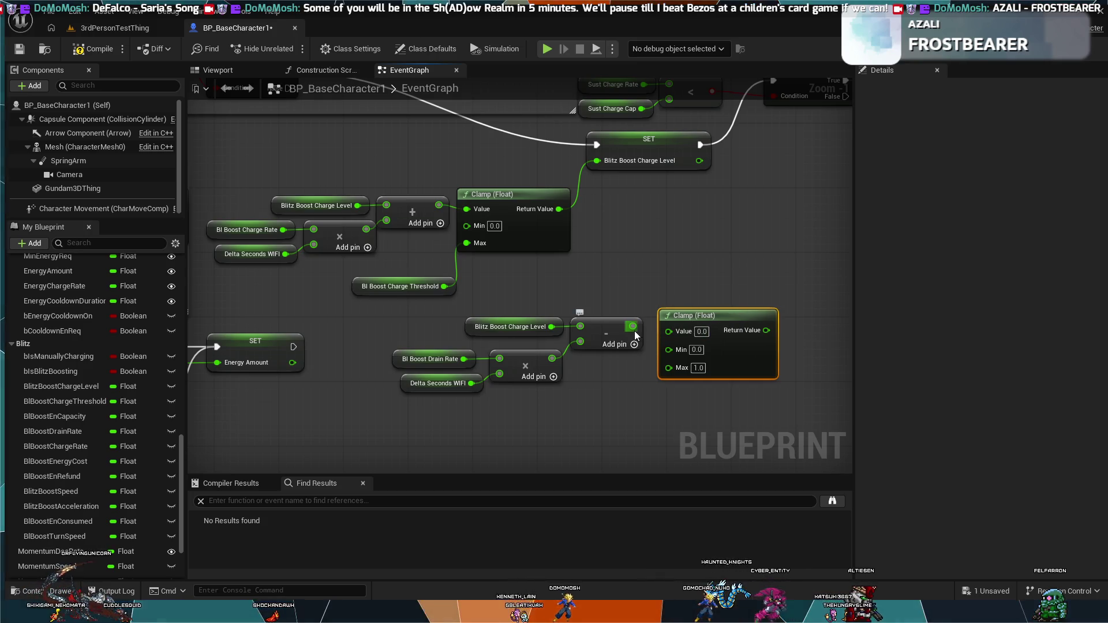
left_click_drag(632, 326, 668, 331)
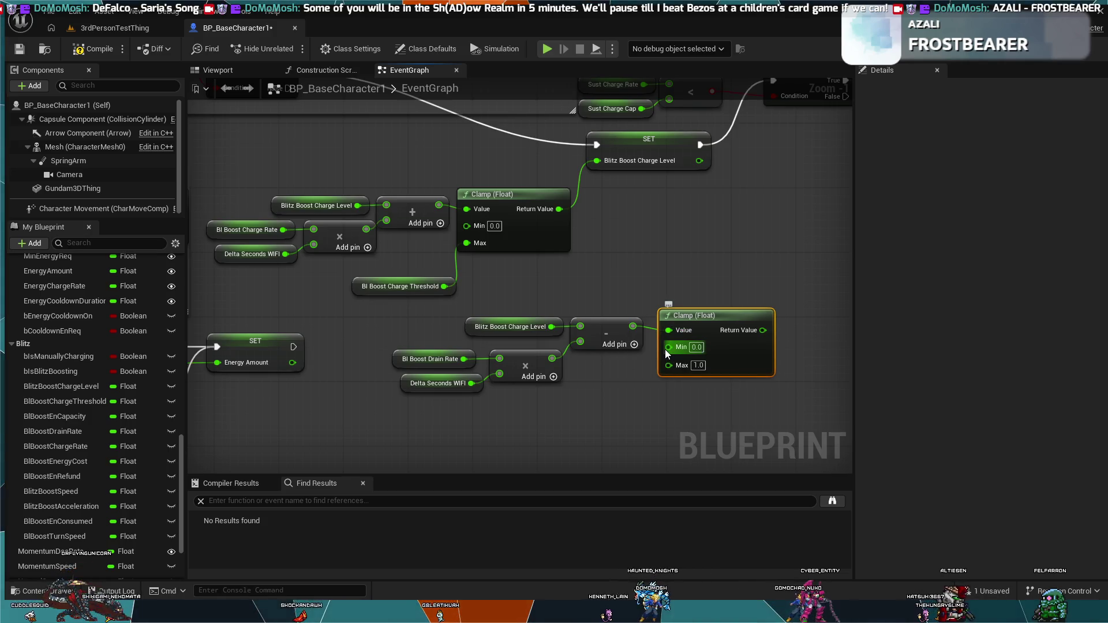
left_click(410, 289)
left_click(315, 306)
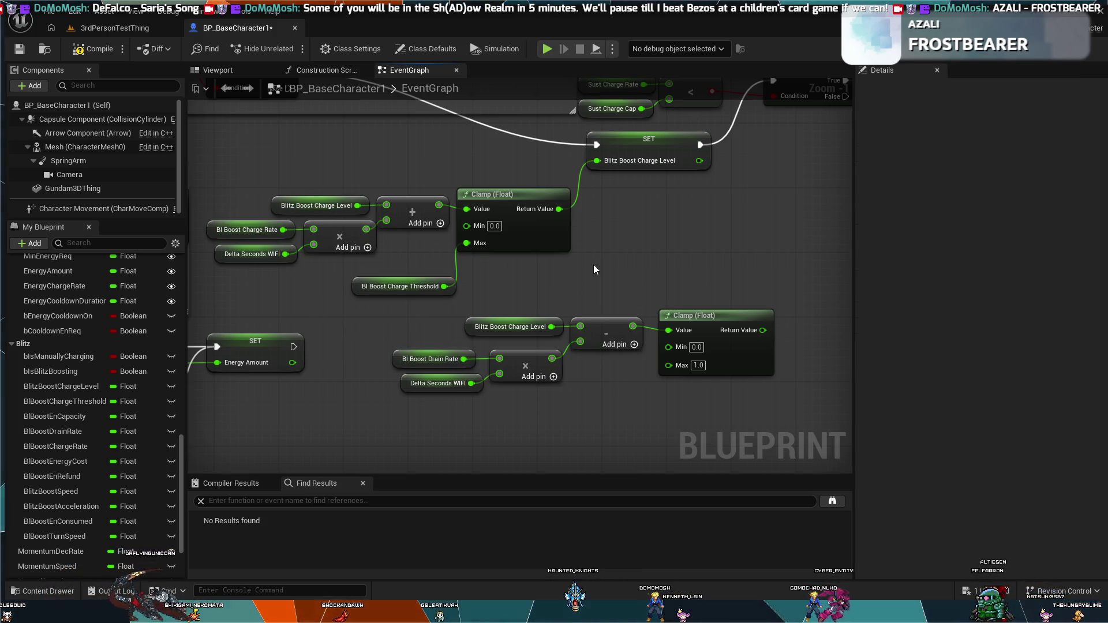
mouse_move(632, 248)
left_mouse_down()
mouse_move(713, 269)
mouse_move(747, 292)
left_mouse_up()
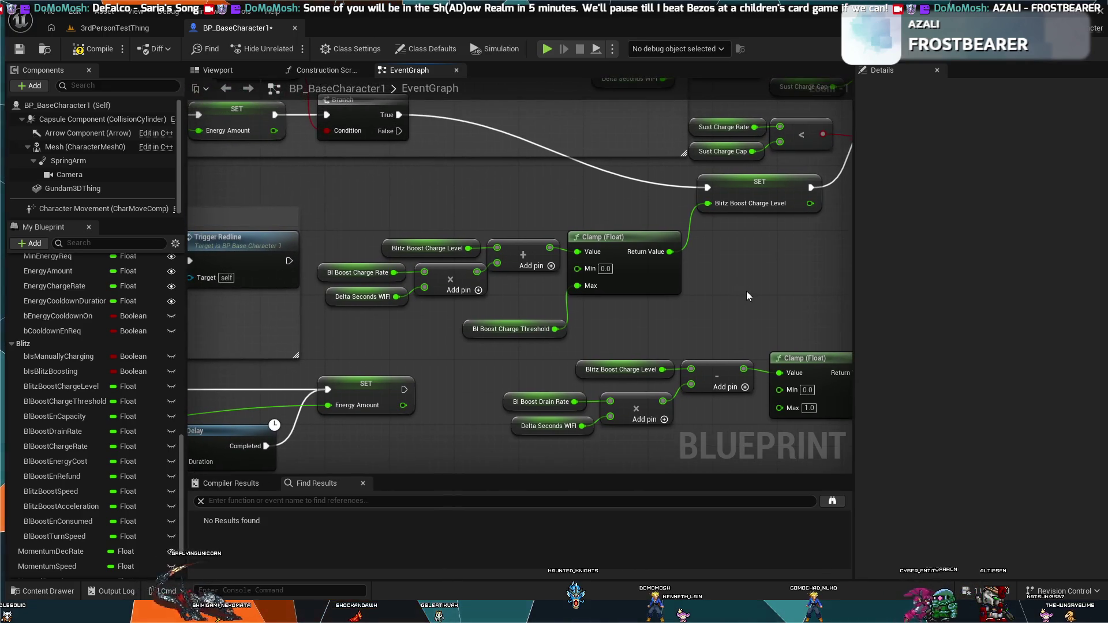
Select the Bl Boost Charge Threshold getter to view its 100.0 default in Details.
left_click_drag(504, 173, 587, 182)
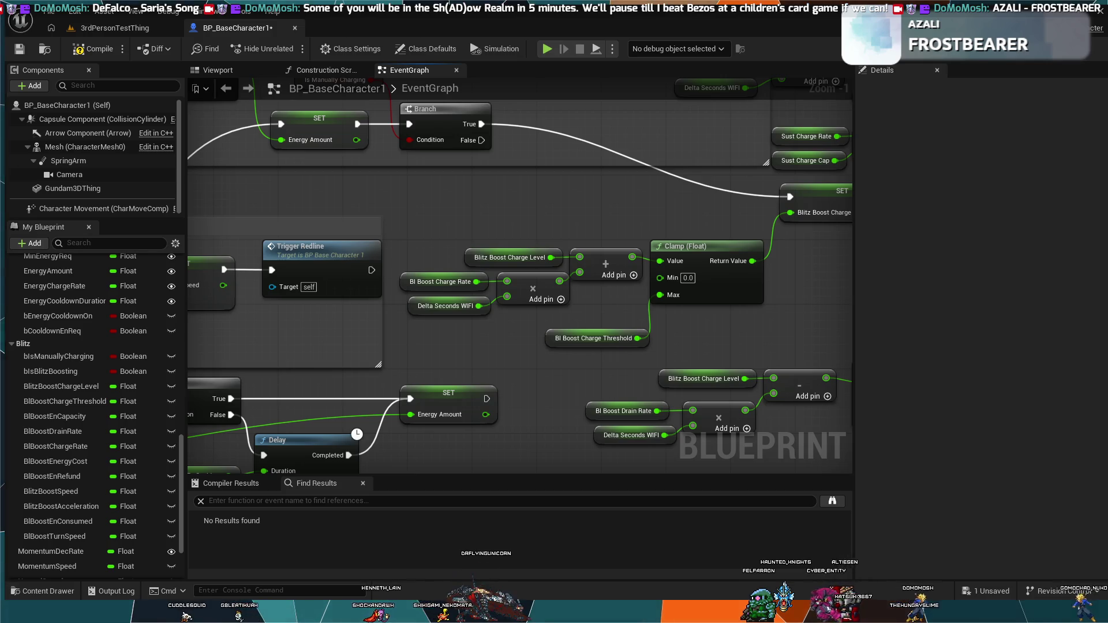
left_click(571, 341)
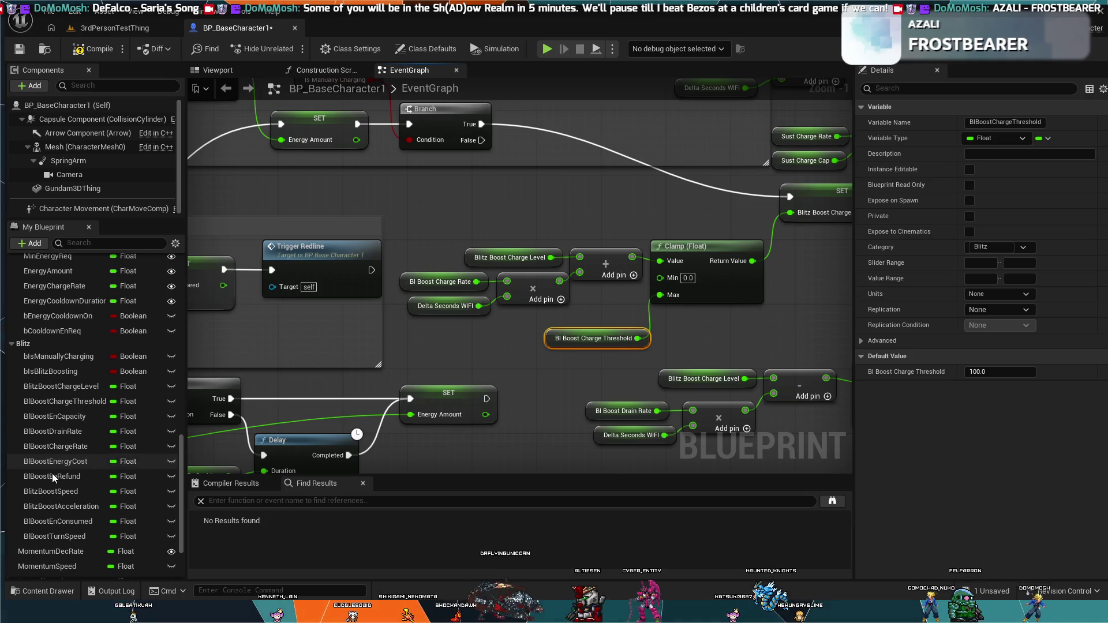
scroll(55, 476, "down", 3)
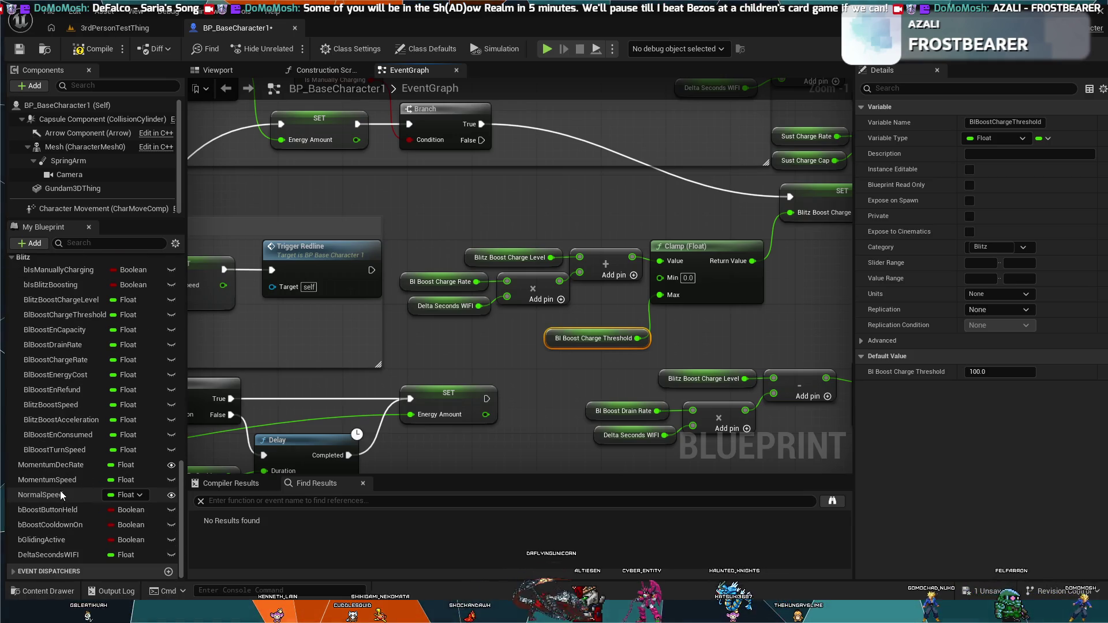
scroll(60, 491, "up", 3)
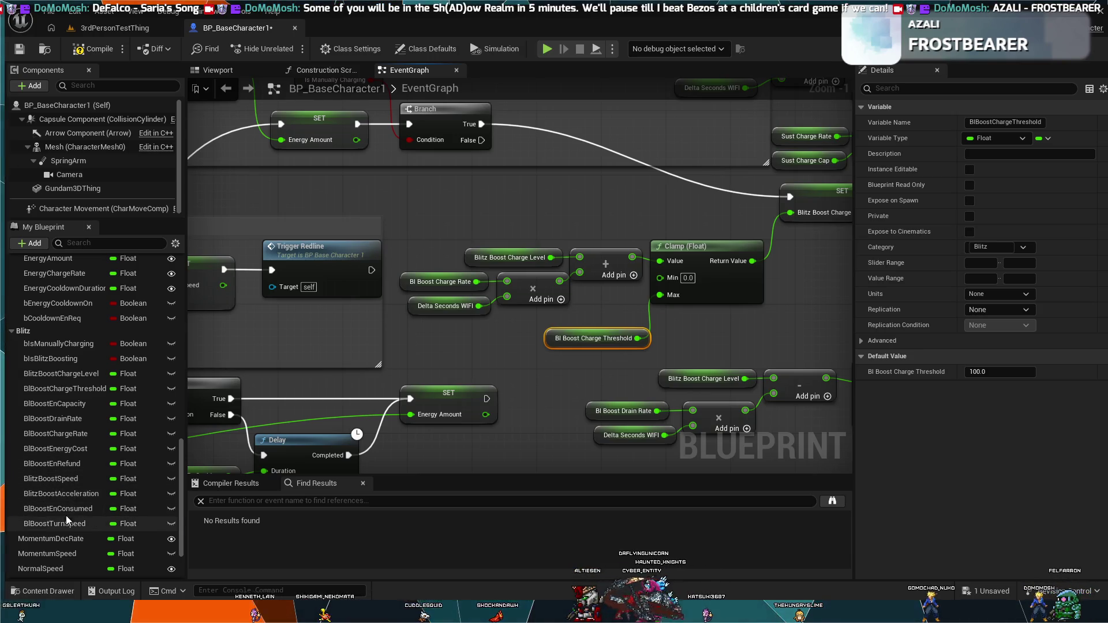
Delete the Bl Boost Charge Threshold getter feeding the charge Clamp's Max.
left_click(57, 403)
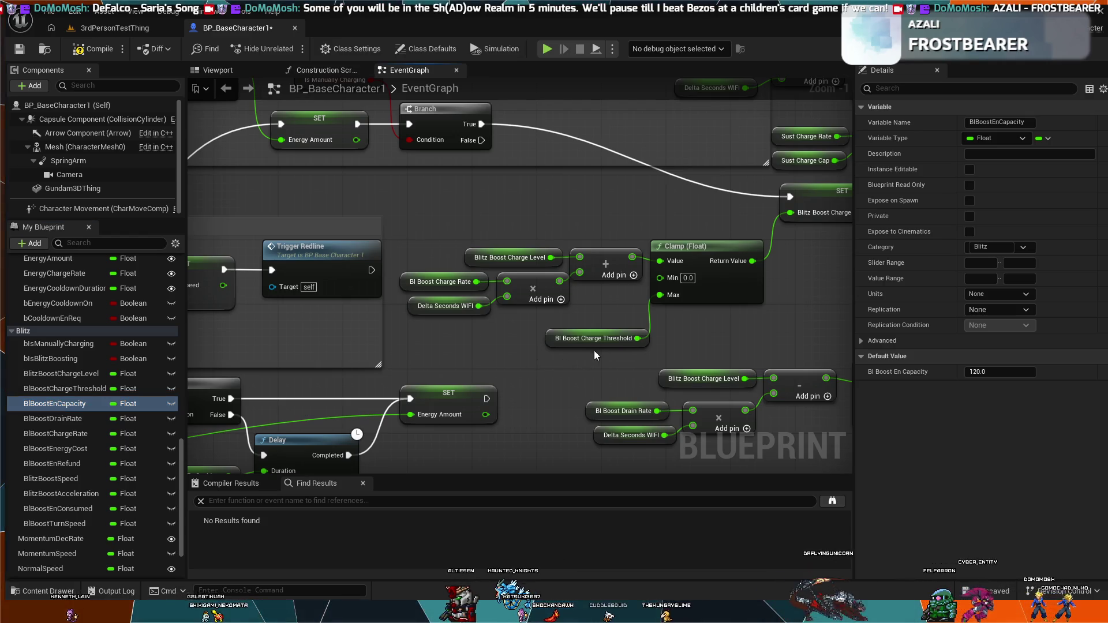
left_click(612, 336)
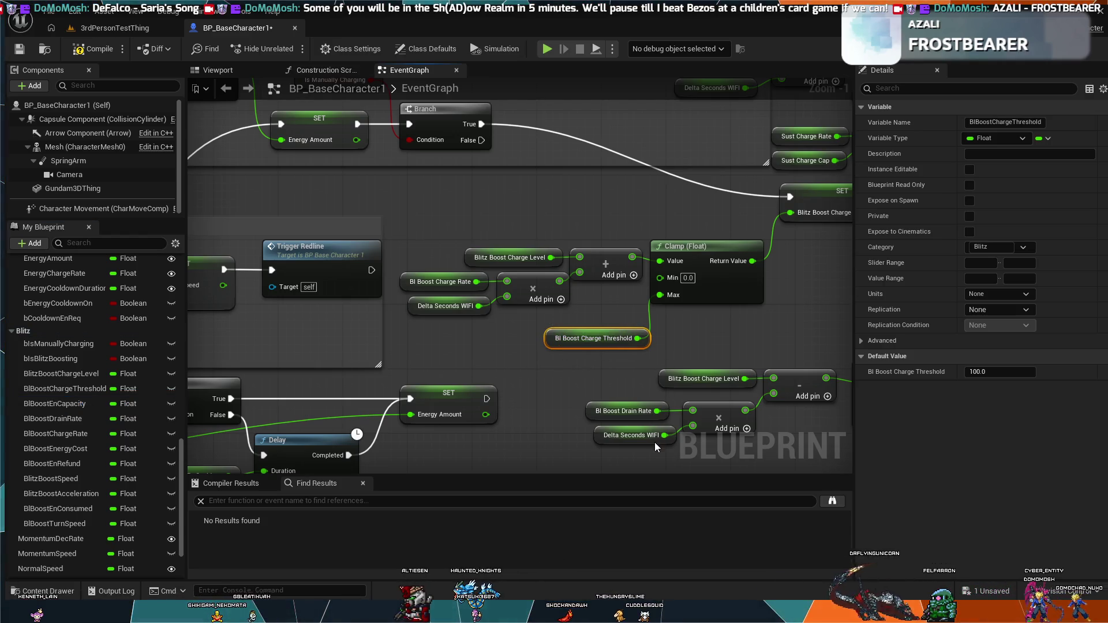
key("Delete")
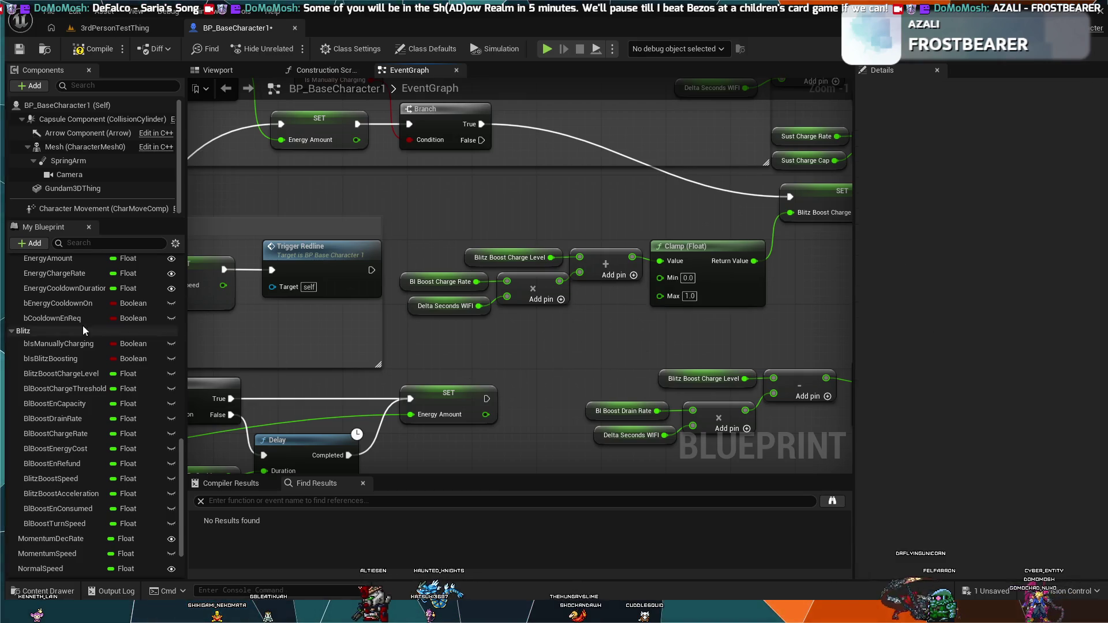
Place a Bl Boost En Capacity getter (default 120.0) and wire it into the charge Clamp's Max.
left_click(65, 375)
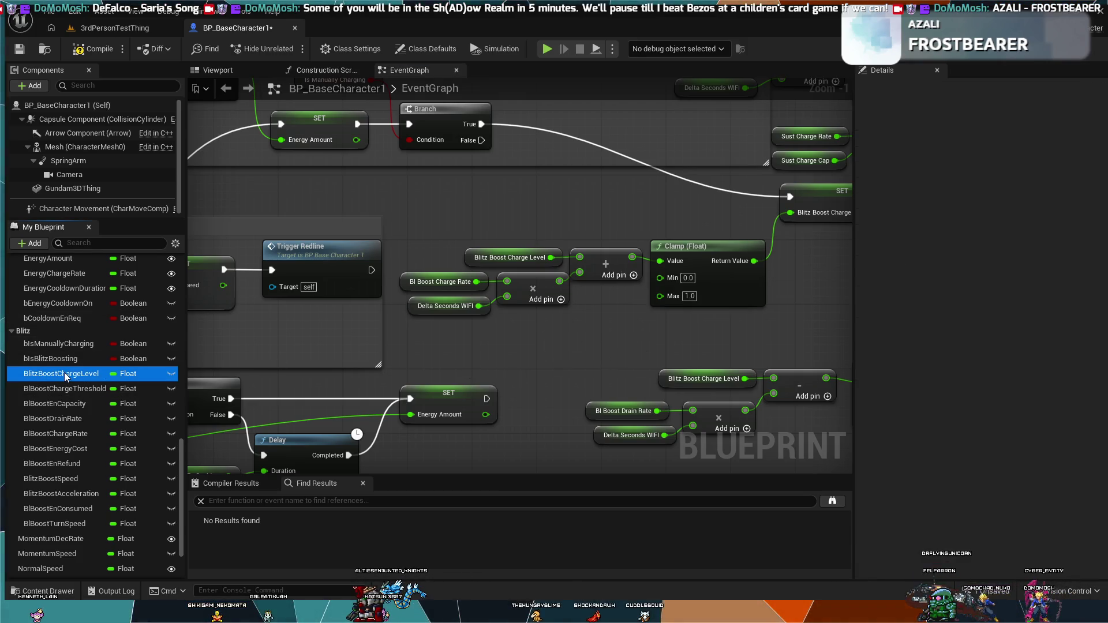
left_click(70, 405)
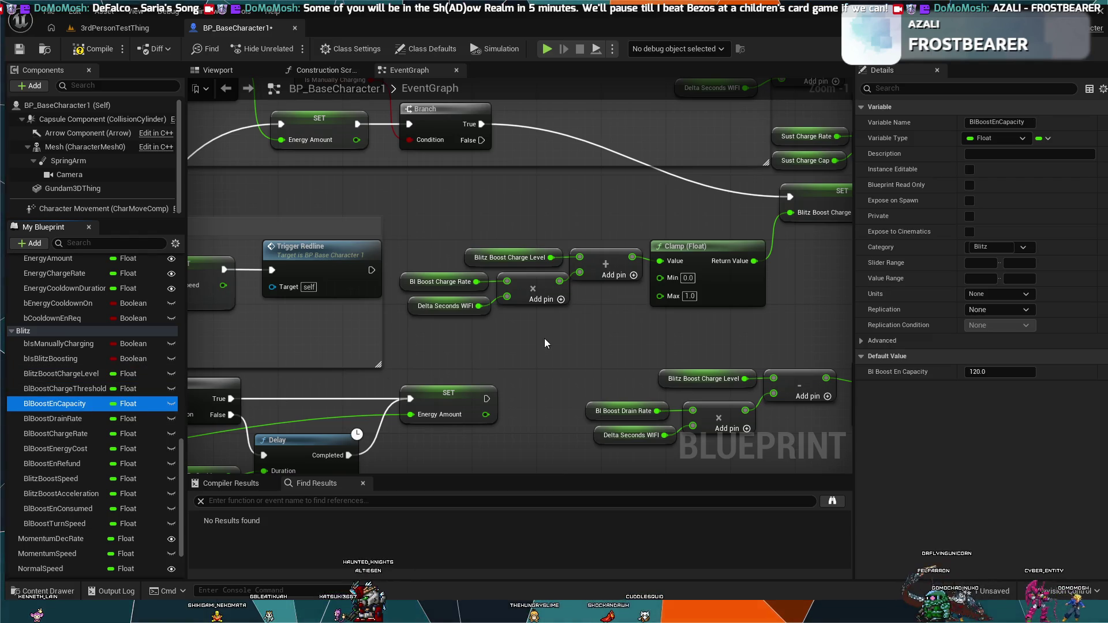
left_click(644, 345)
key("ctrl+v")
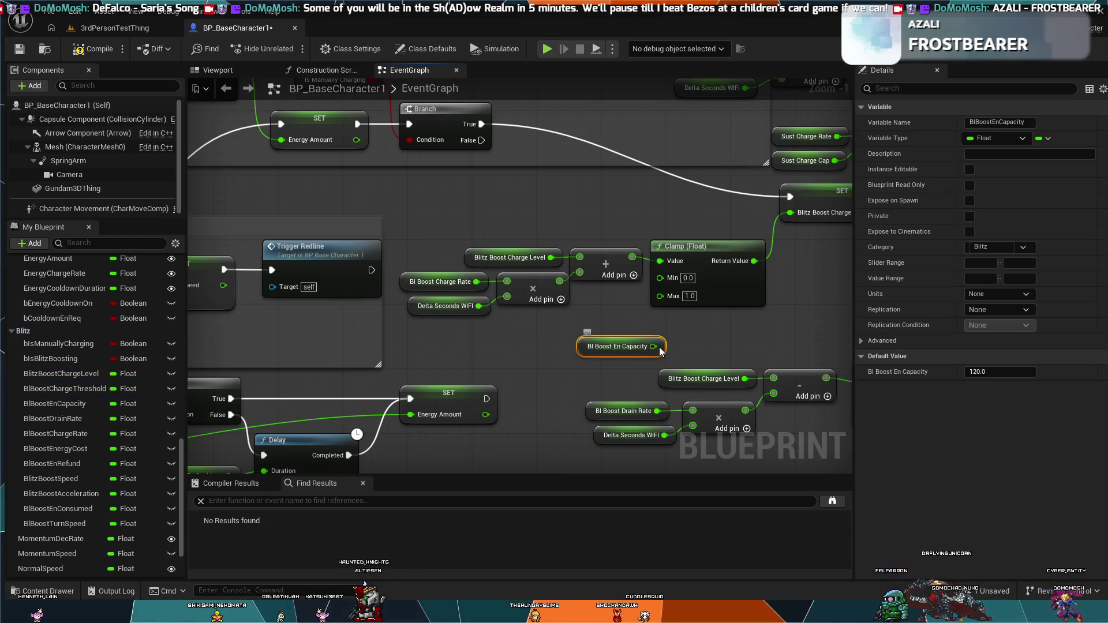
mouse_move(662, 353)
left_mouse_down()
mouse_move(664, 311)
mouse_move(635, 354)
left_mouse_up()
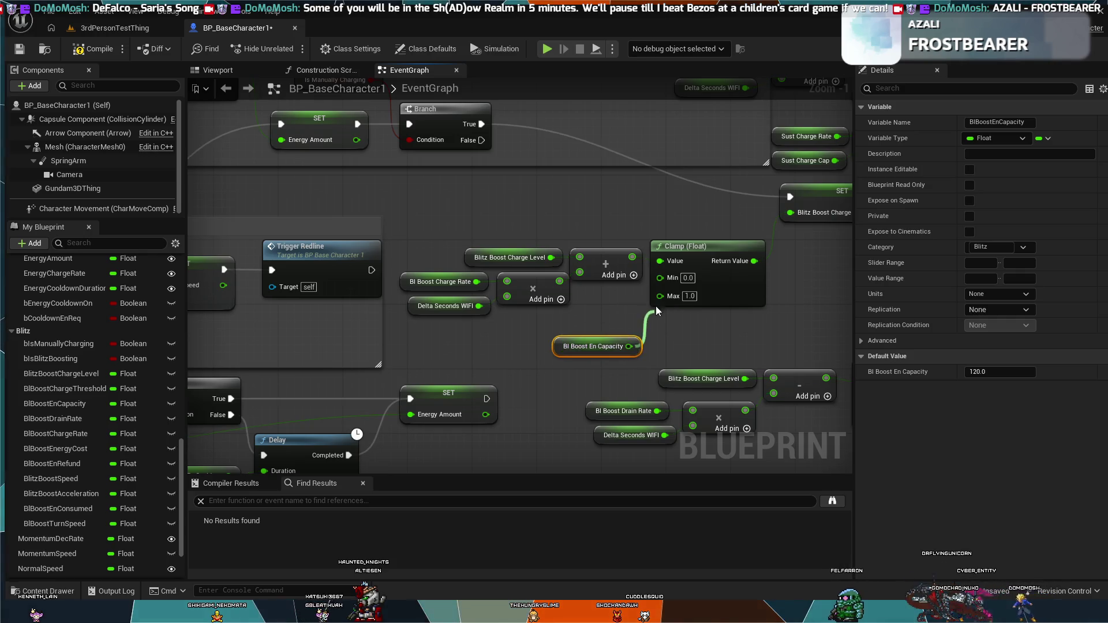
mouse_move(472, 349)
left_mouse_down()
mouse_move(709, 316)
mouse_move(686, 238)
mouse_move(673, 231)
mouse_move(556, 269)
mouse_move(479, 271)
left_mouse_up()
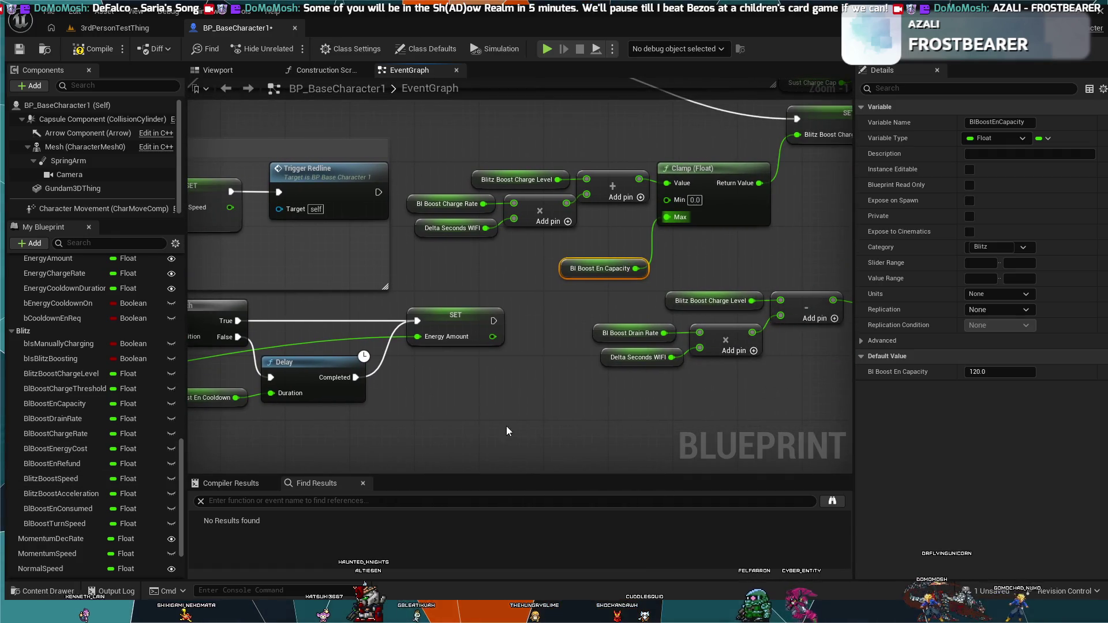
mouse_move(588, 390)
left_mouse_down()
mouse_move(428, 388)
mouse_move(380, 406)
mouse_move(314, 404)
mouse_move(382, 406)
left_mouse_up()
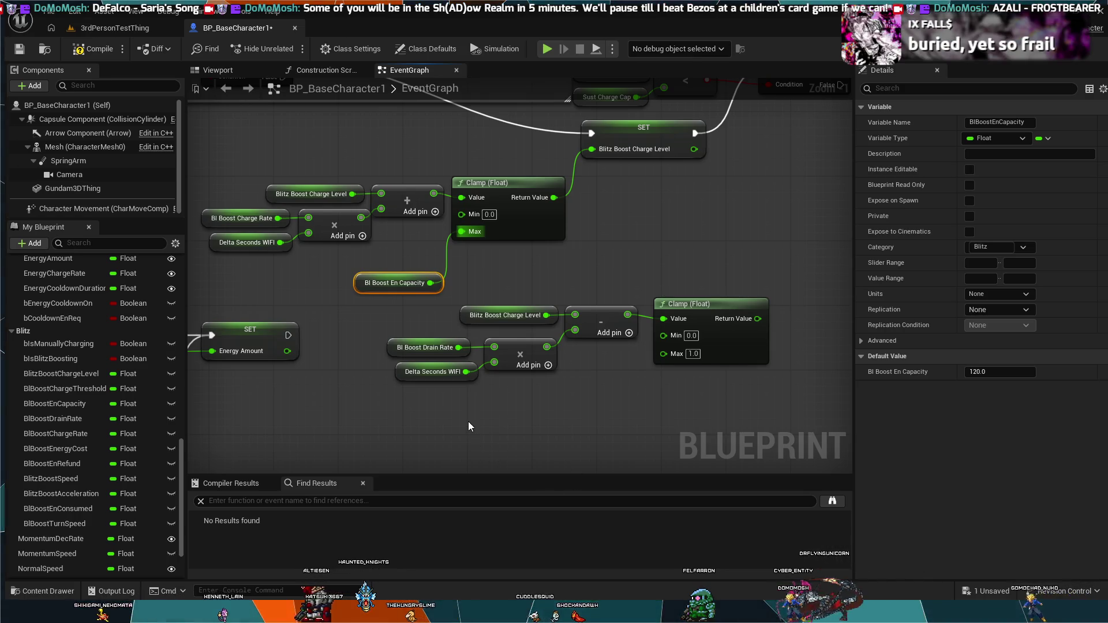
Add a second Bl Boost En Capacity getter and wire it into the drain Clamp's Max, replacing 1.0.
mouse_move(466, 420)
left_mouse_down()
mouse_move(631, 276)
mouse_move(705, 321)
left_mouse_up()
scroll(705, 321, "down", 1)
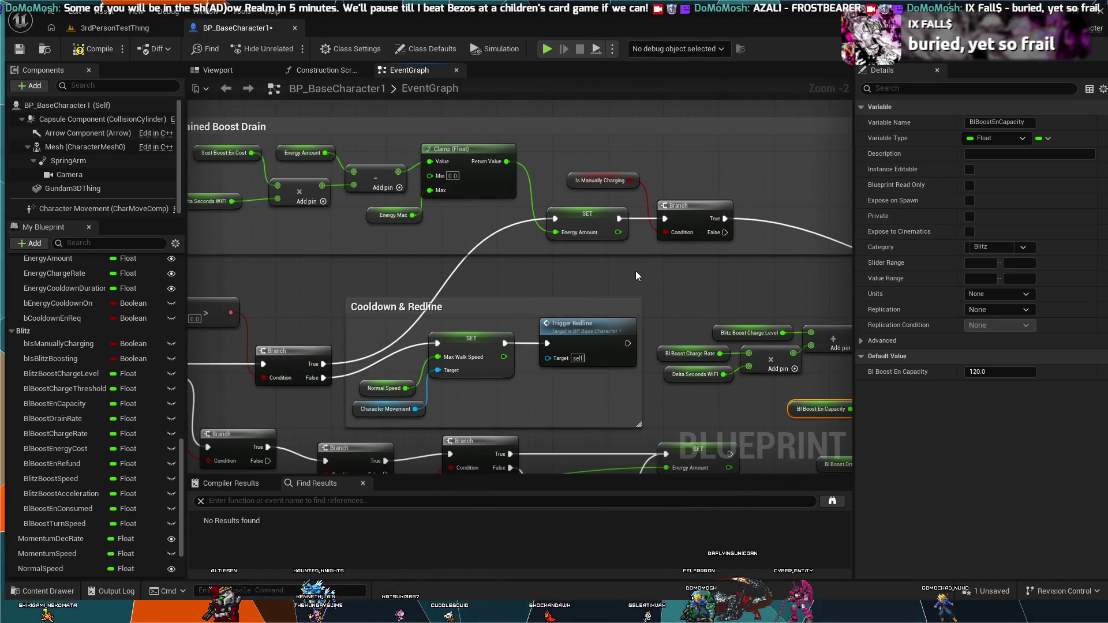
scroll(642, 288, "down", 1)
left_click_drag(712, 370, 493, 271)
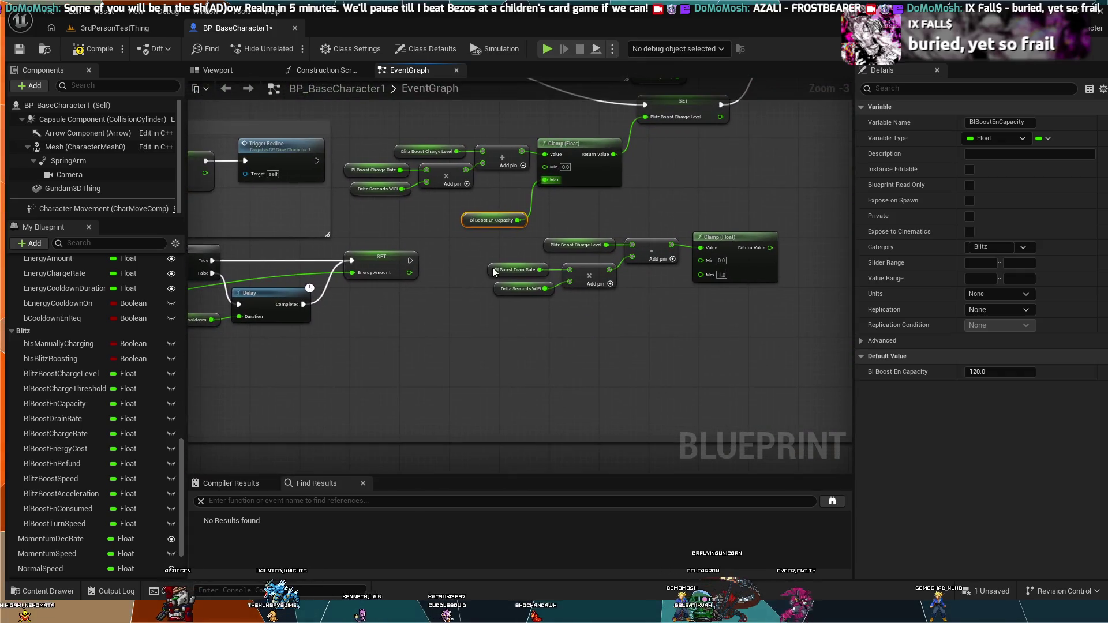
scroll(635, 332, "up", 2)
left_click_drag(641, 333, 516, 379)
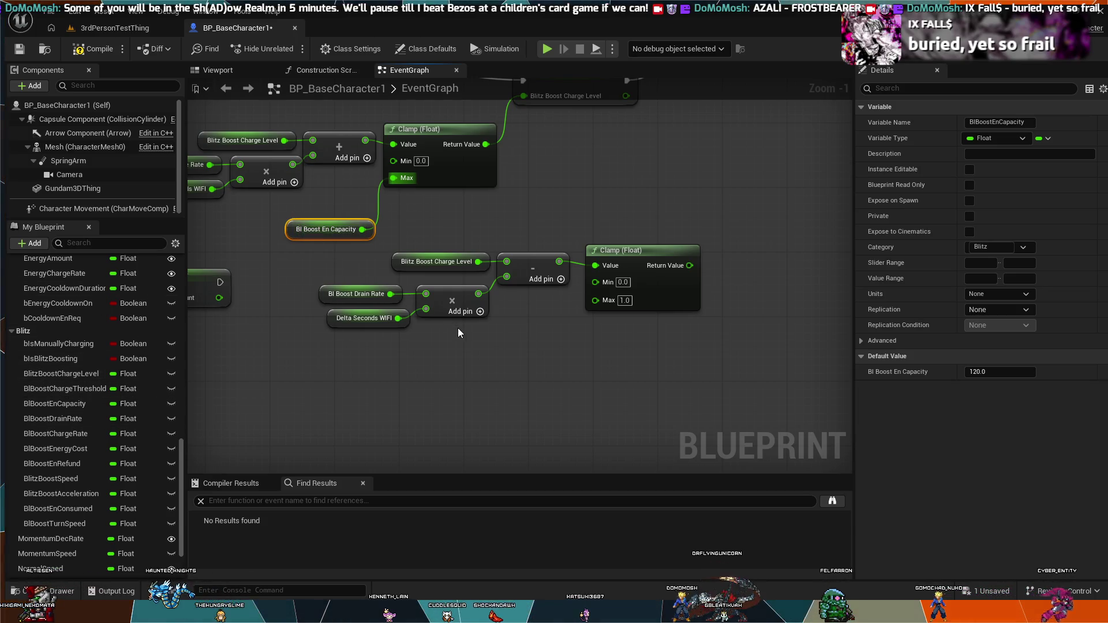
key("ctrl+v")
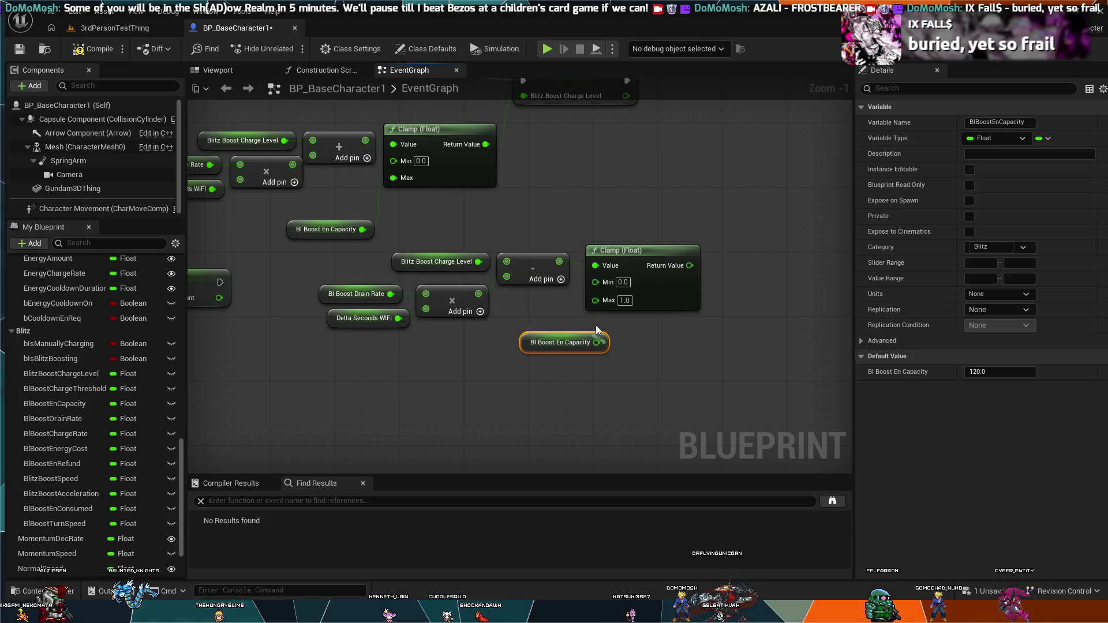
mouse_move(597, 342)
left_mouse_down()
mouse_move(596, 299)
mouse_move(539, 333)
left_mouse_up()
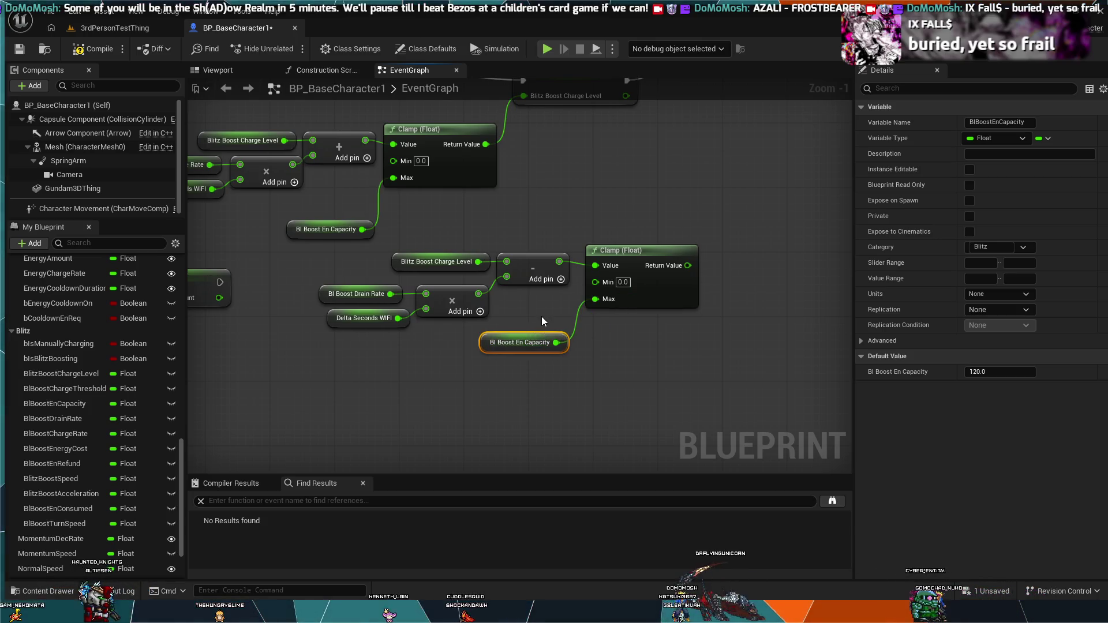
left_click(542, 294)
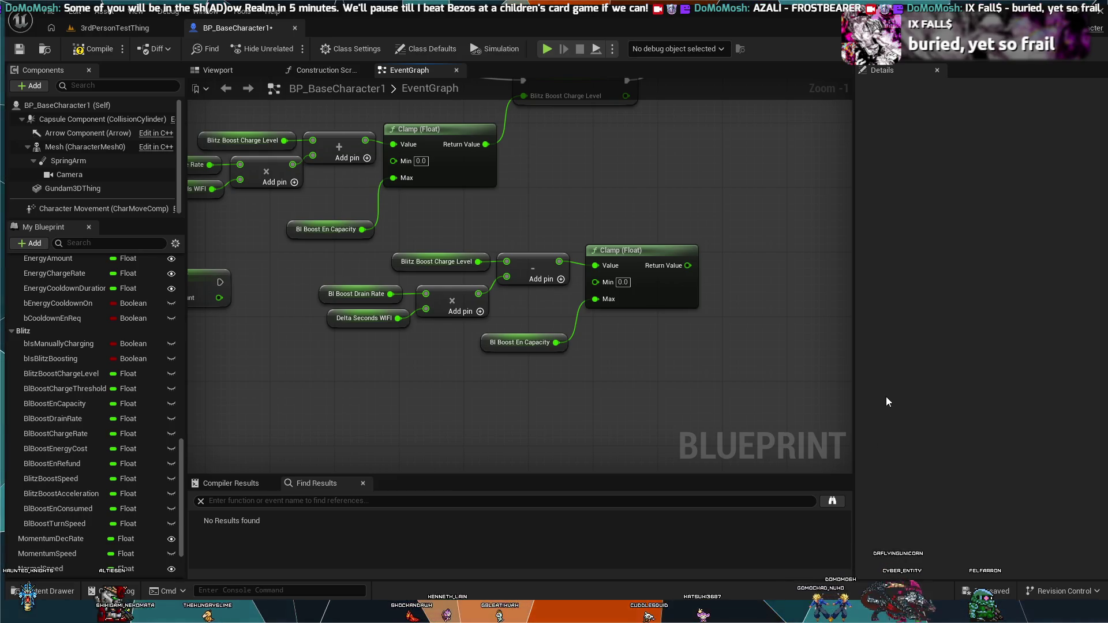
scroll(644, 216, "down", 1)
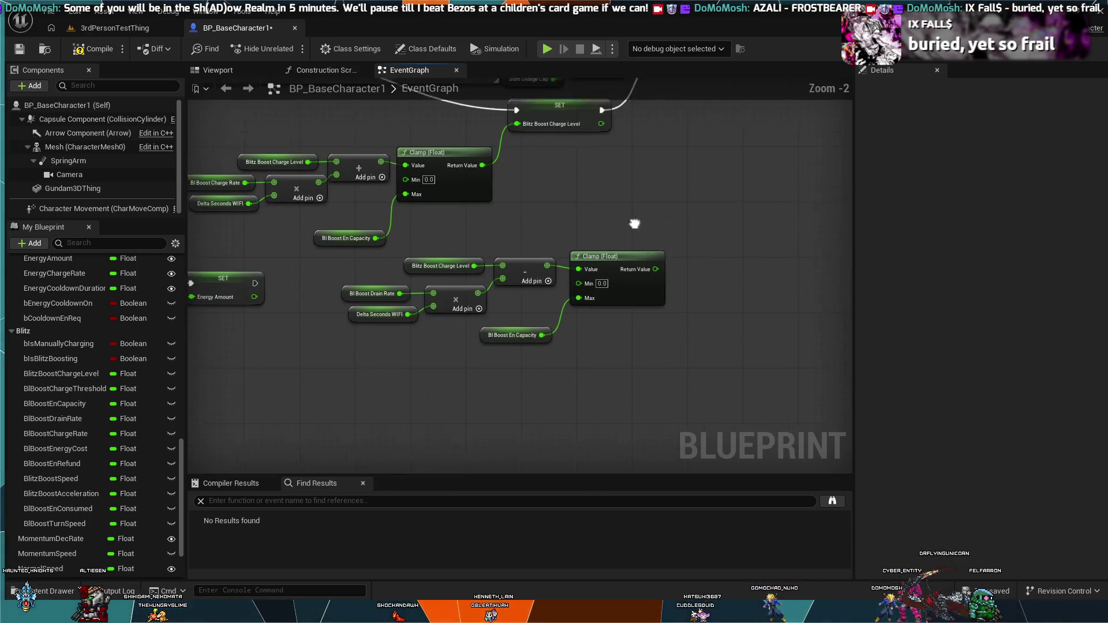
Chain a second SET Blitz Boost Charge Level fed by the drain Clamp, then align the nodes.
left_click_drag(635, 224, 577, 301)
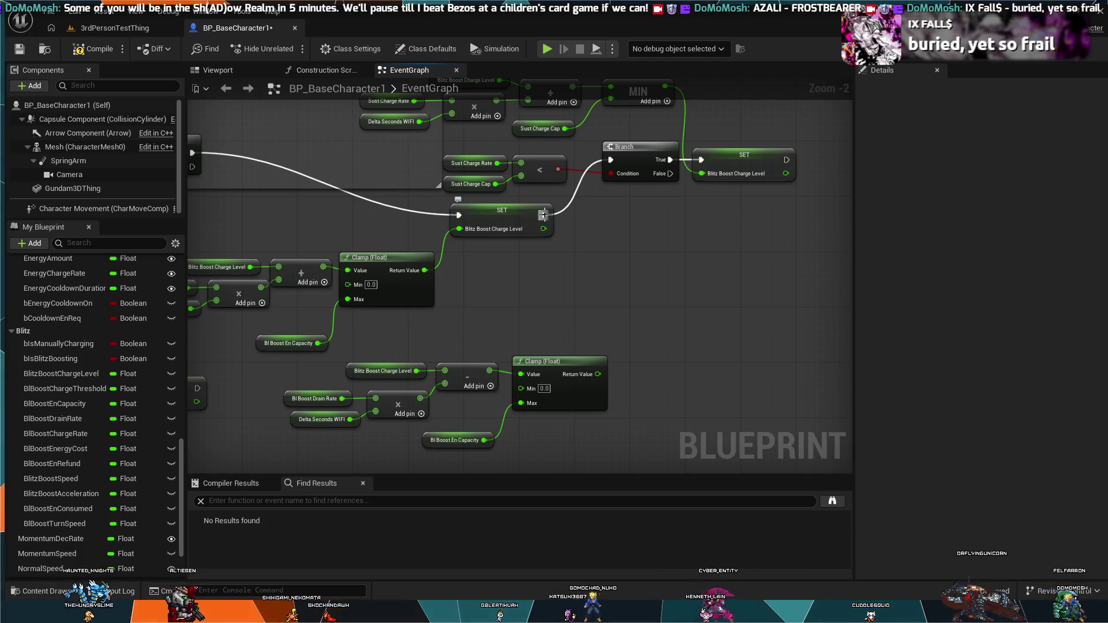
left_click_drag(544, 215, 611, 265)
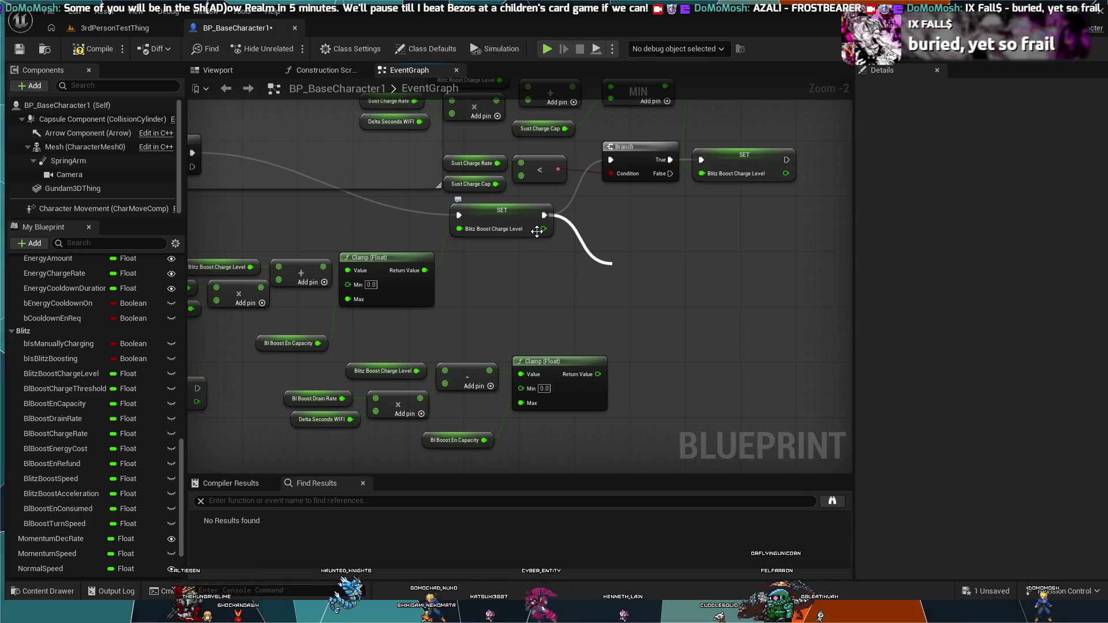
key("Return")
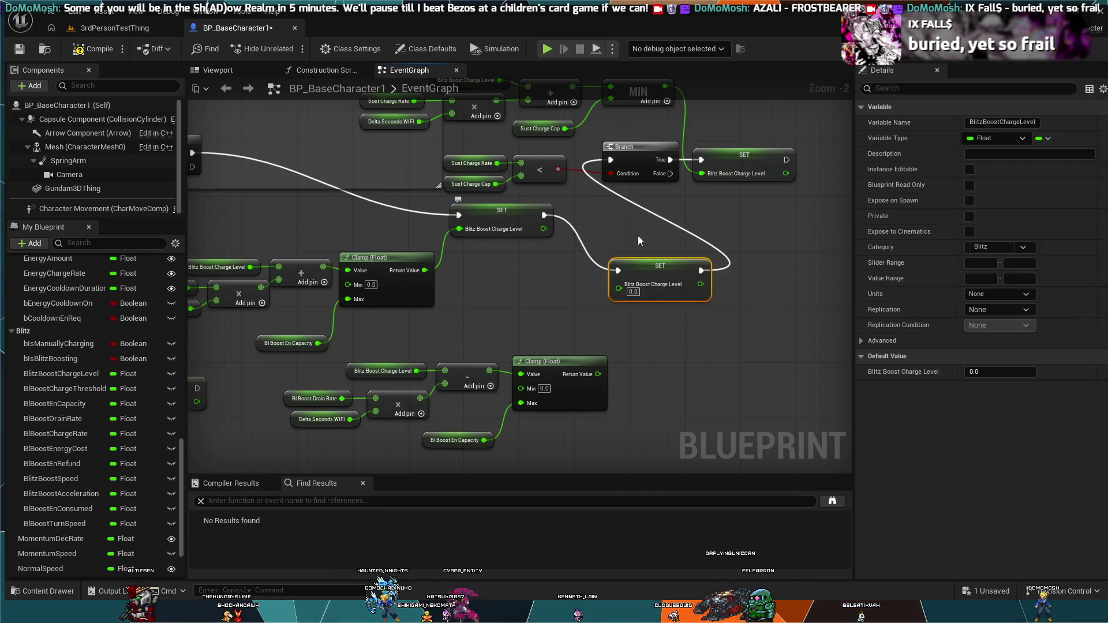
mouse_move(598, 374)
left_mouse_down()
mouse_move(599, 304)
mouse_move(618, 288)
mouse_move(593, 214)
left_mouse_up()
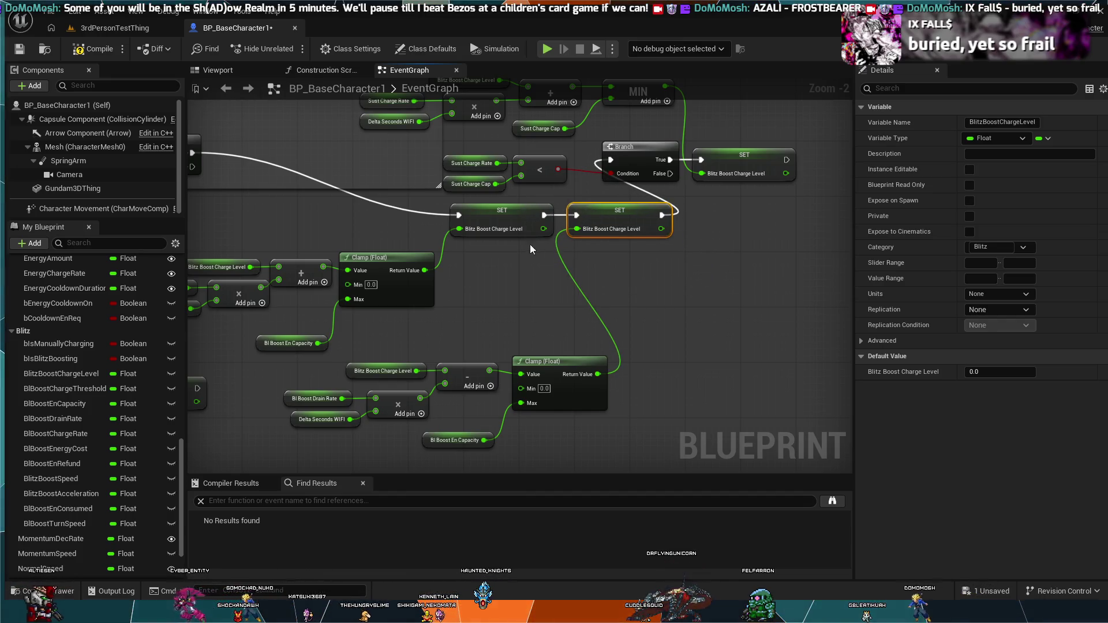
left_click_drag(501, 216, 494, 216)
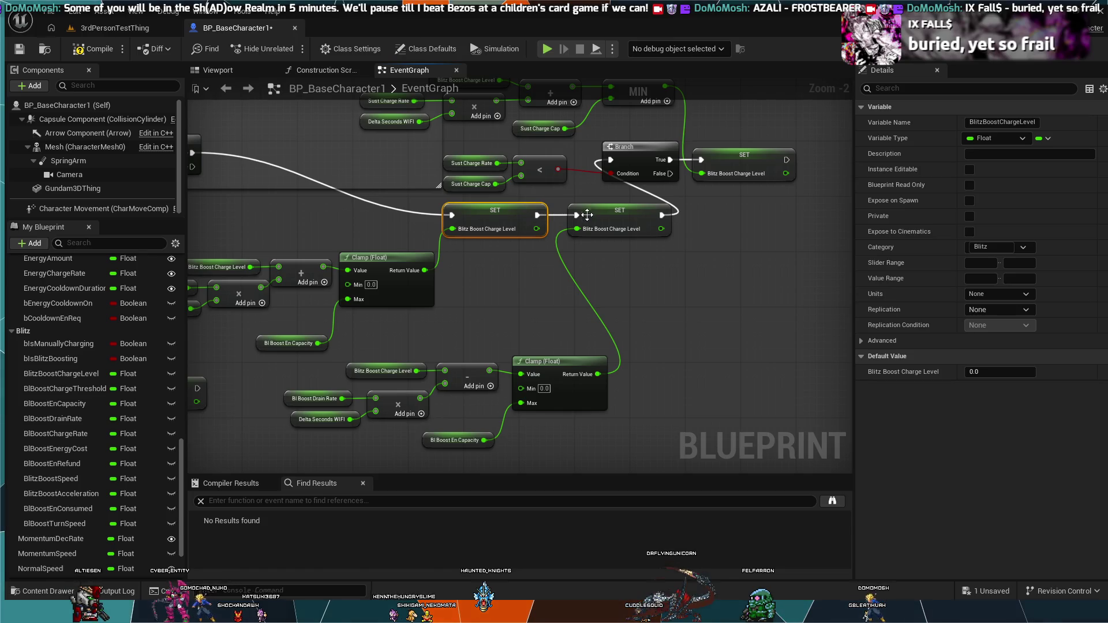
left_click_drag(595, 216, 580, 216)
mouse_move(724, 220)
left_mouse_down()
mouse_move(676, 160)
mouse_move(758, 146)
mouse_move(767, 210)
mouse_move(758, 148)
mouse_move(784, 133)
mouse_move(806, 153)
left_mouse_up()
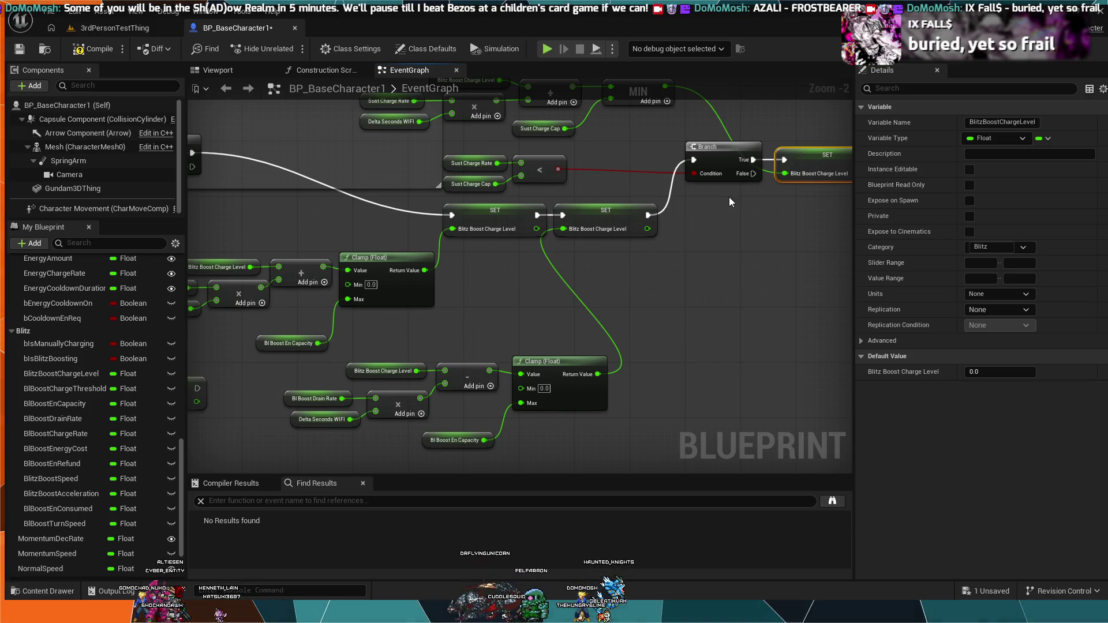
left_click(691, 215)
scroll(687, 222, "down", 3)
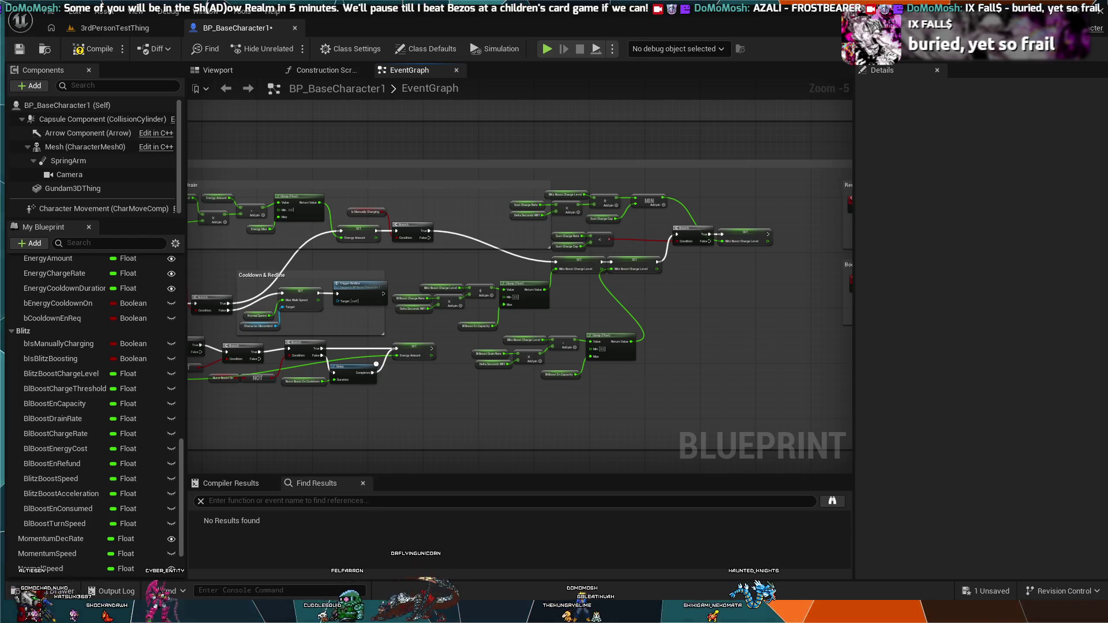
scroll(775, 376, "up", 3)
scroll(768, 369, "down", 2)
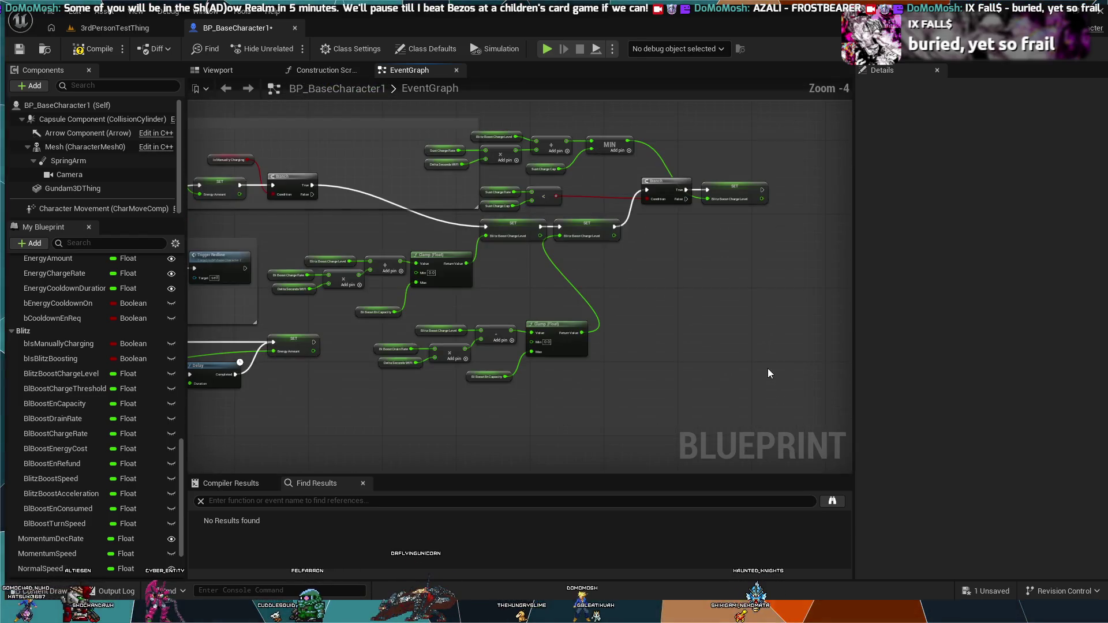
scroll(767, 364, "up", 1)
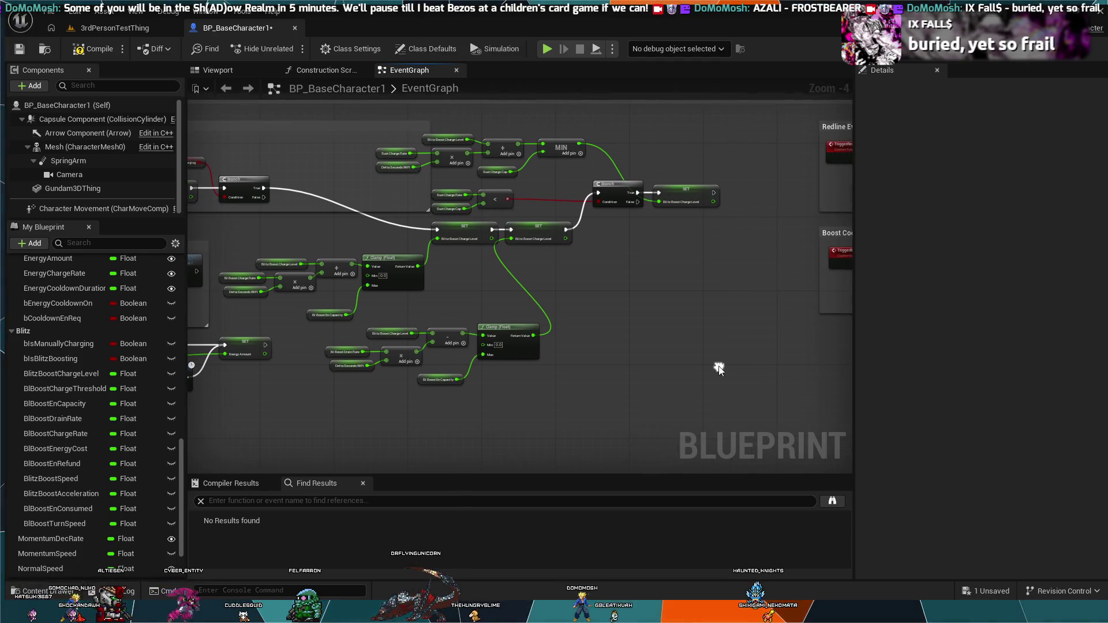
scroll(708, 271, "up", 2)
left_click_drag(709, 271, 671, 383)
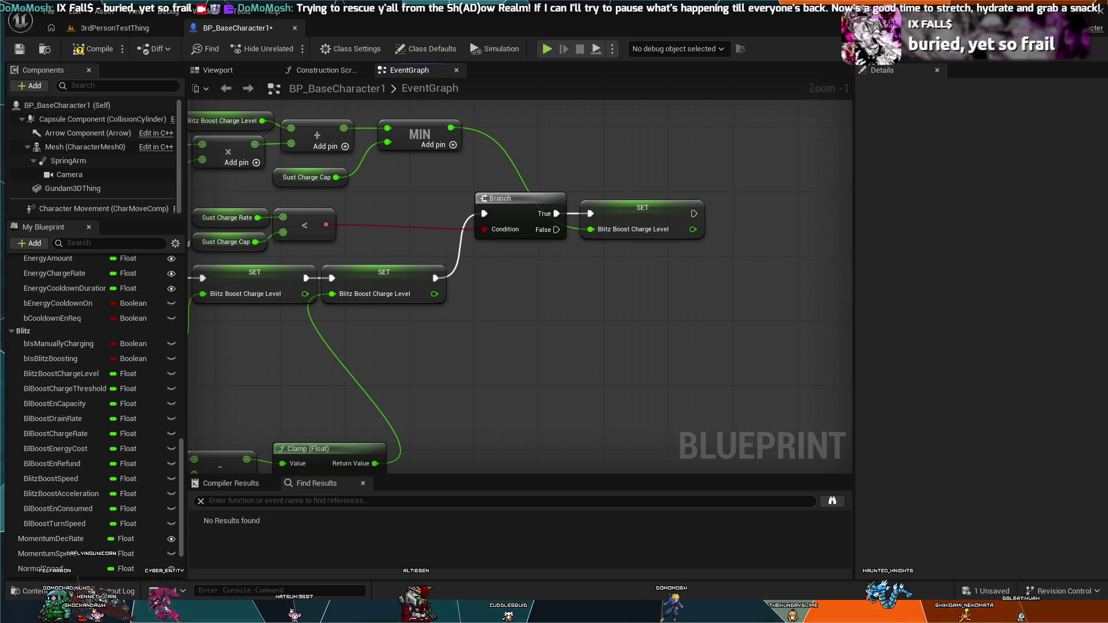
left_click_drag(519, 288, 706, 224)
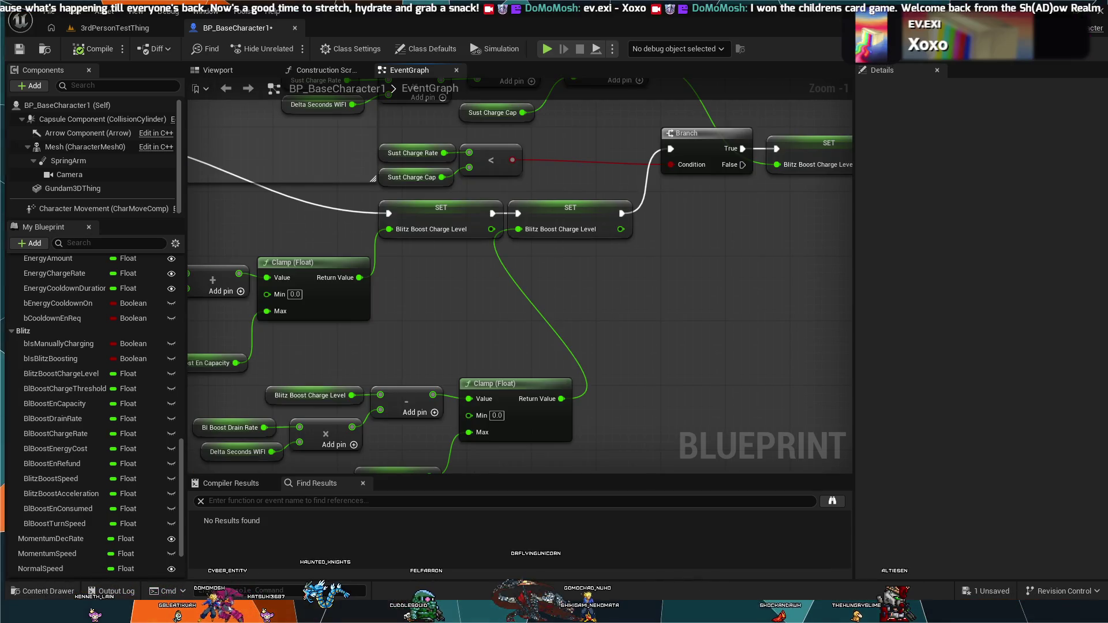